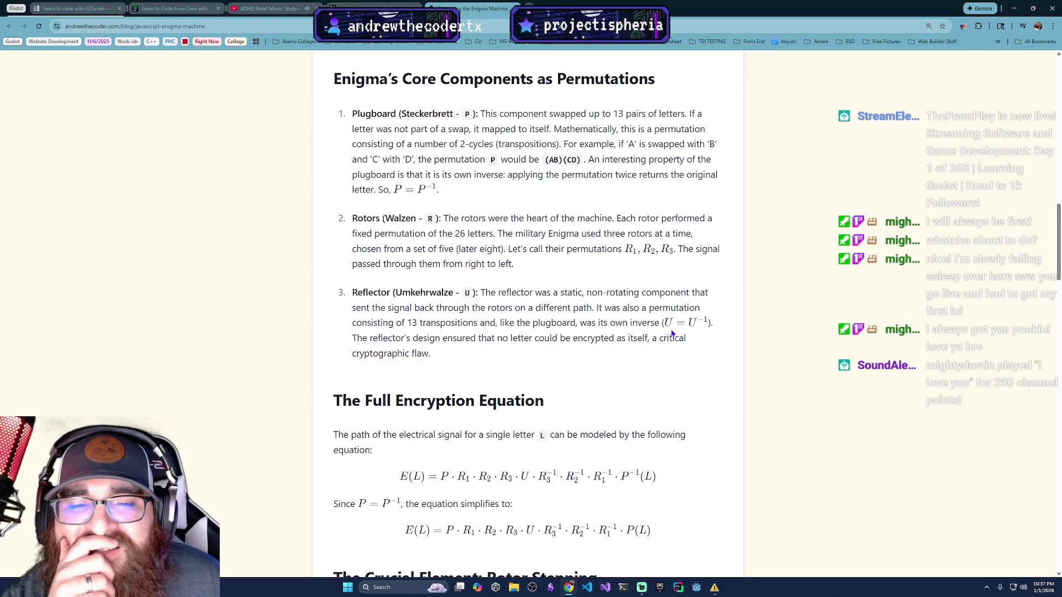
Step: Scroll to Rotor Stepping and highlight the binomial in the 1.58 × 10^20 configuration formula
scroll(627, 357, down, 3)
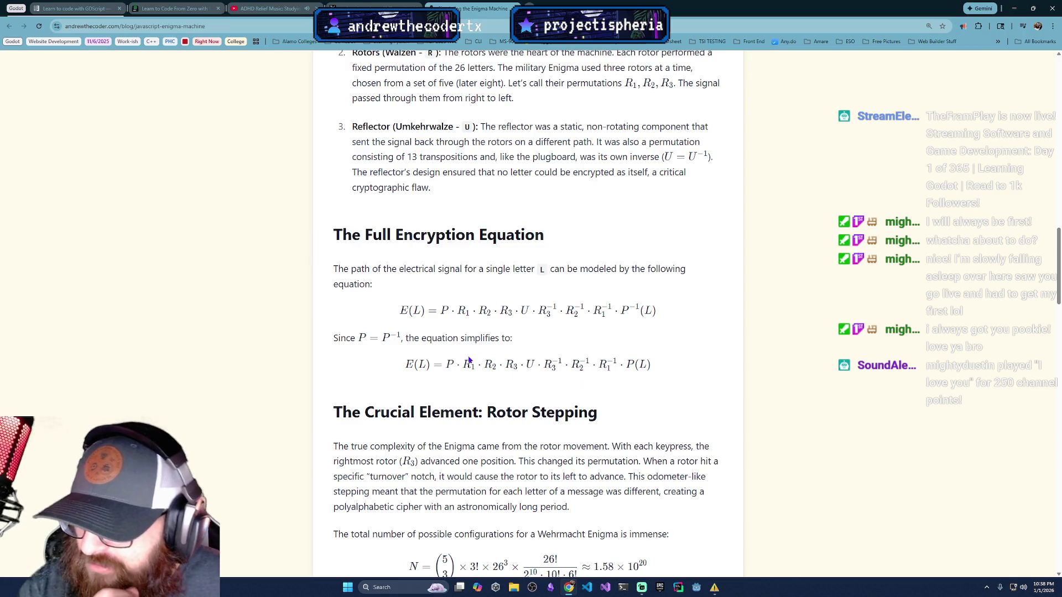
scroll(343, 350, down, 2)
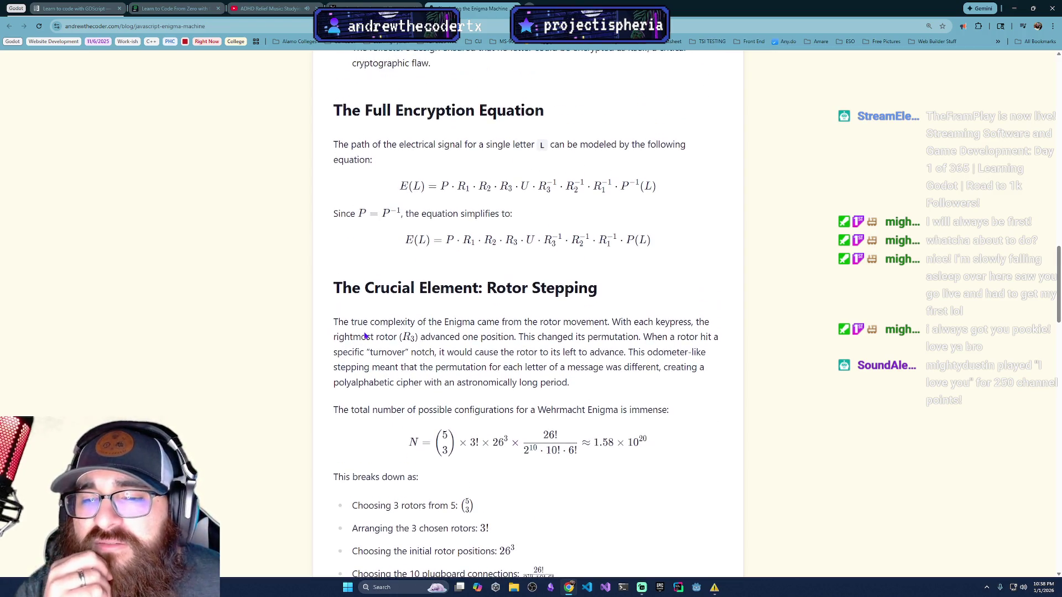
scroll(360, 339, down, 3)
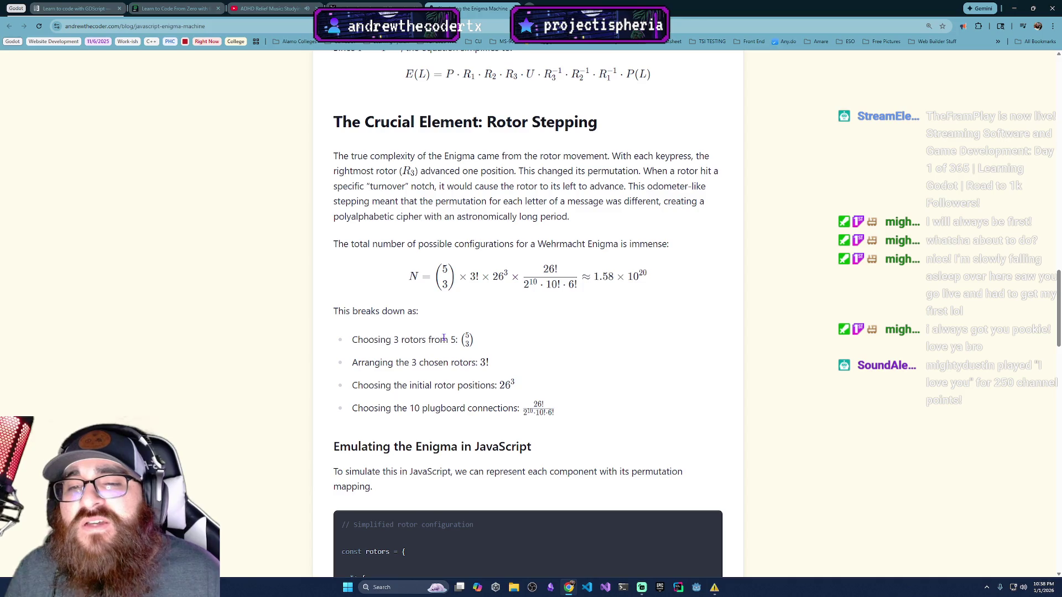
mouse_move(434, 277)
mouse_down()
mouse_move(468, 277)
mouse_move(407, 279)
mouse_move(635, 297)
mouse_move(664, 279)
mouse_up()
Step: Clear the formula highlight and scroll to the 'Emulating the Enigma in JavaScript' rotors code
click(434, 277)
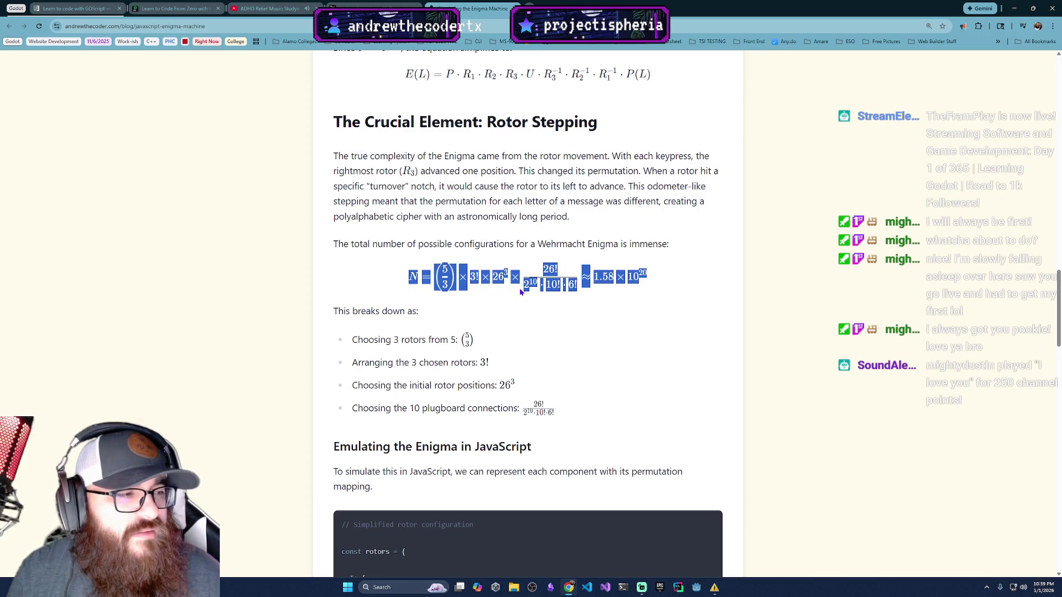
click(576, 281)
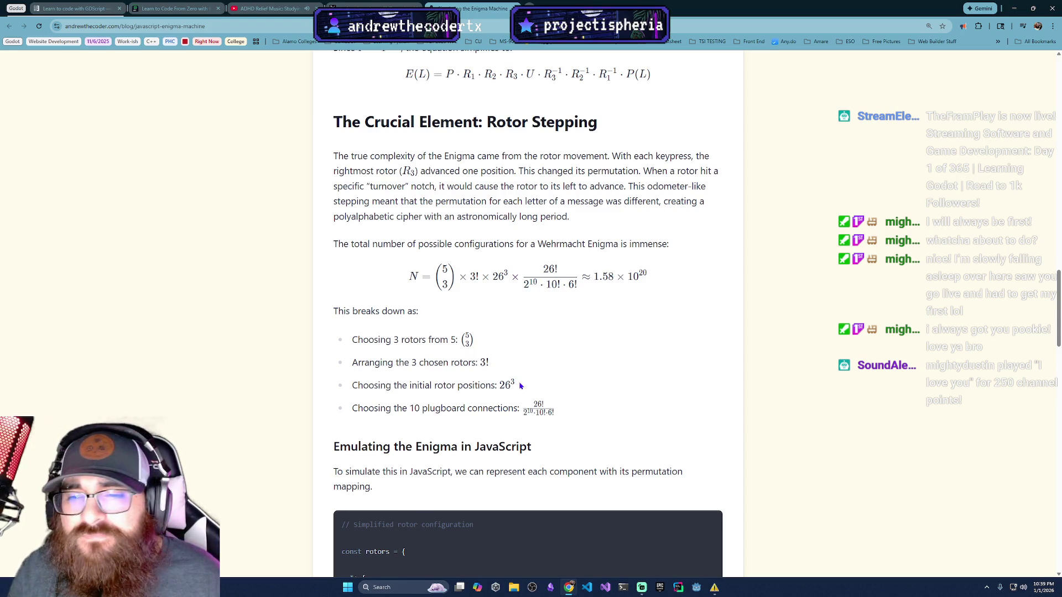
scroll(497, 368, down, 2)
scroll(497, 369, down, 3)
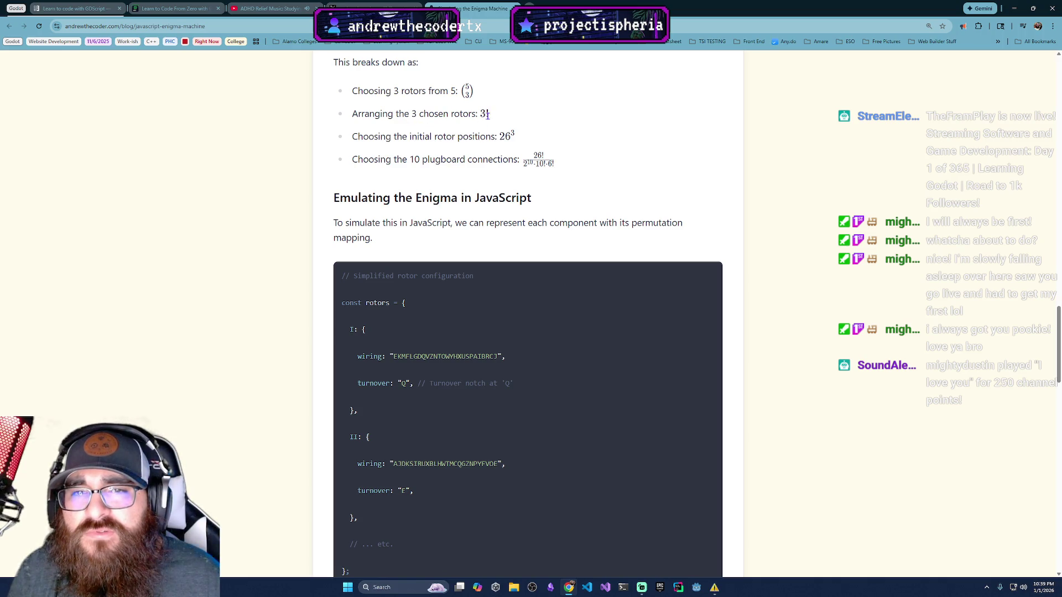
scroll(470, 116, up, 3)
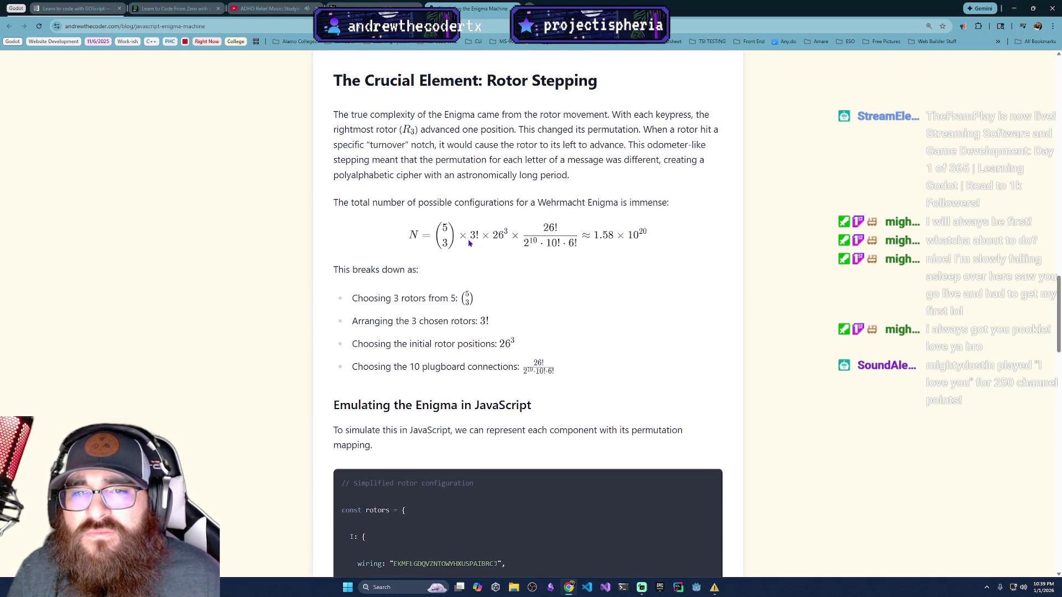
scroll(481, 242, down, 2)
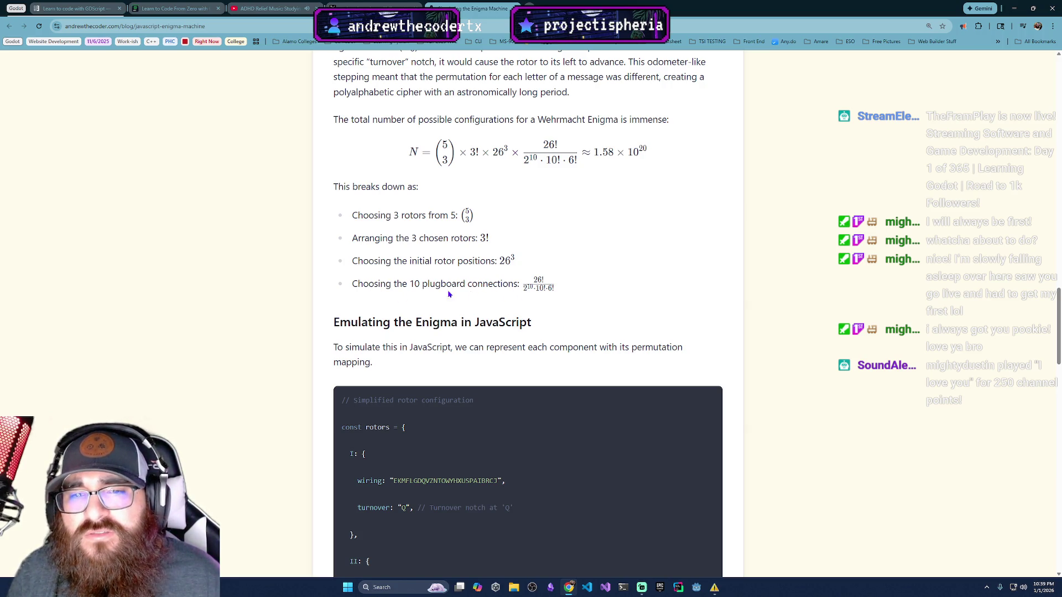
scroll(514, 317, down, 3)
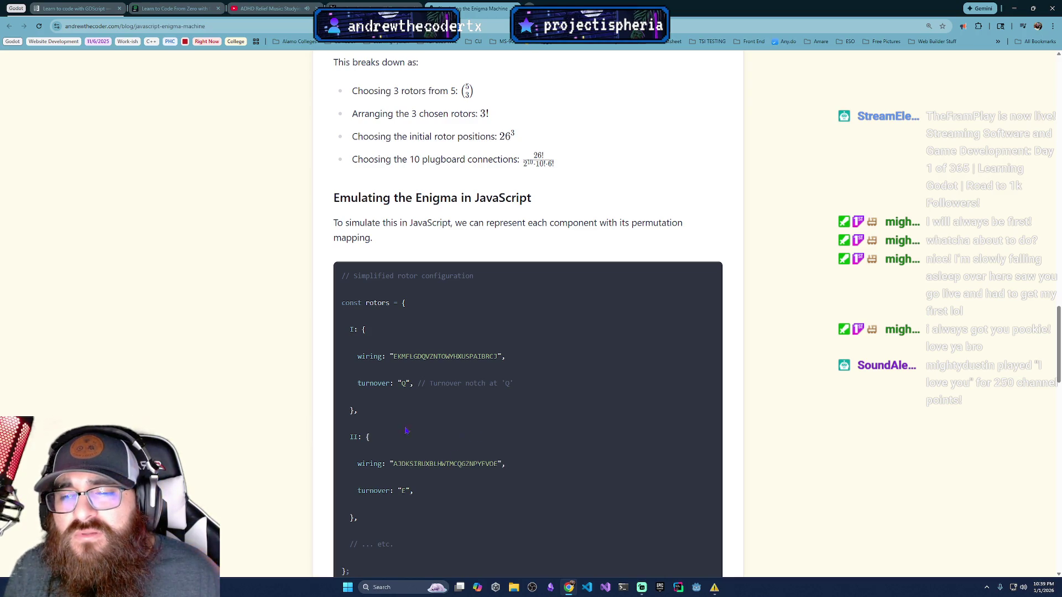
Step: Read through the code blocks down to Comments and back, then go to the X Enigma post
scroll(415, 463, down, 3)
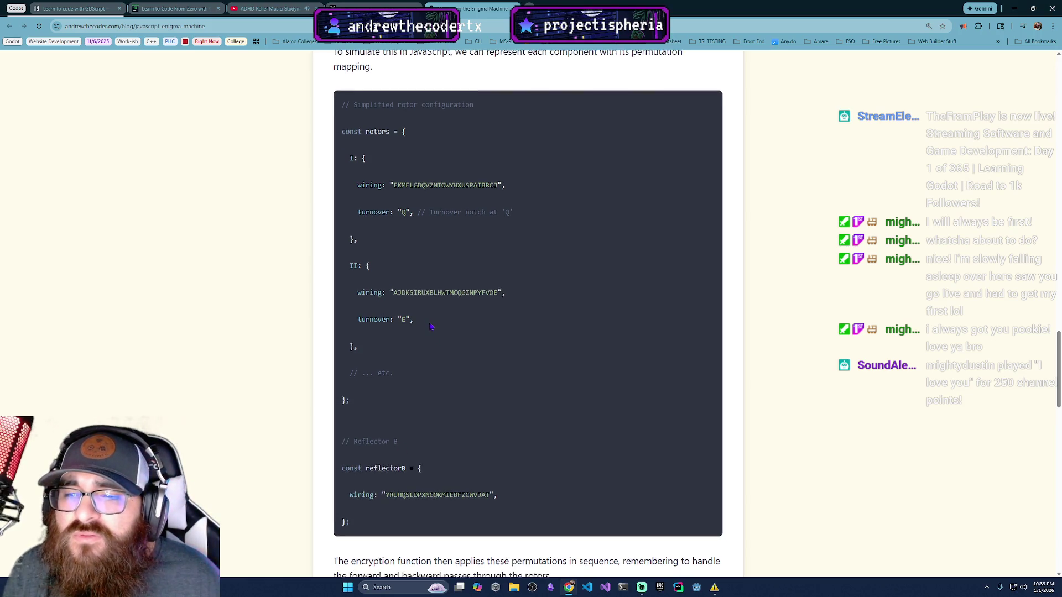
scroll(427, 329, down, 3)
scroll(402, 344, up, 2)
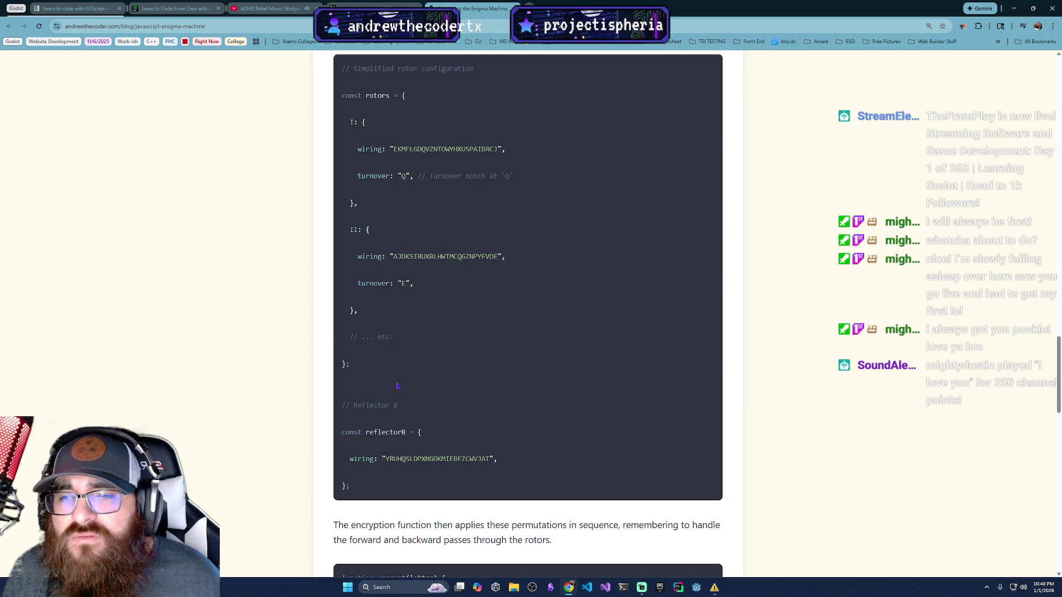
scroll(399, 382, down, 2)
scroll(398, 393, down, 4)
scroll(396, 405, up, 6)
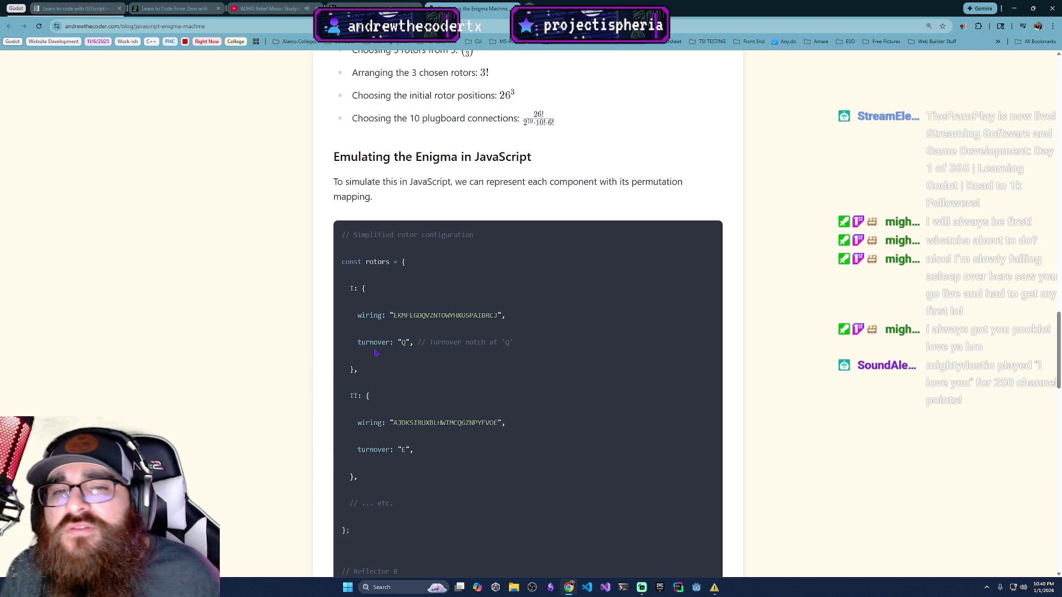
scroll(410, 331, down, 5)
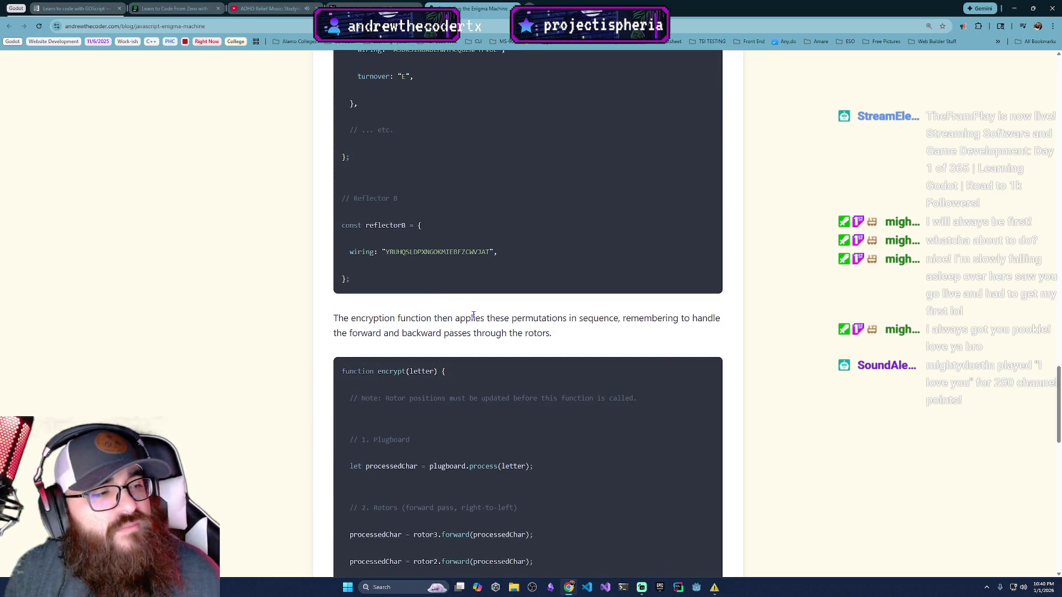
scroll(474, 315, down, 8)
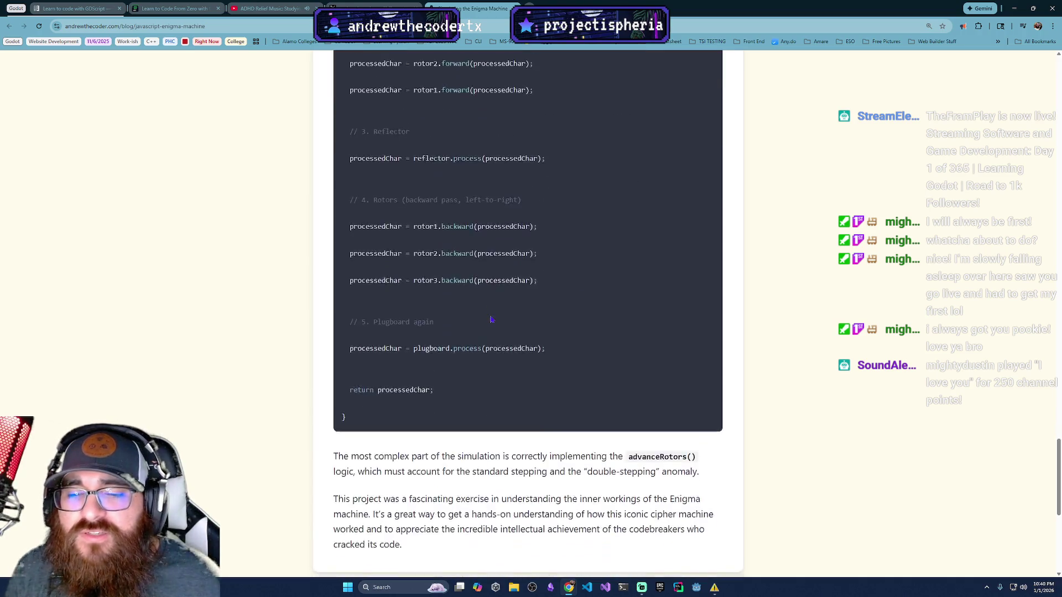
scroll(489, 319, down, 2)
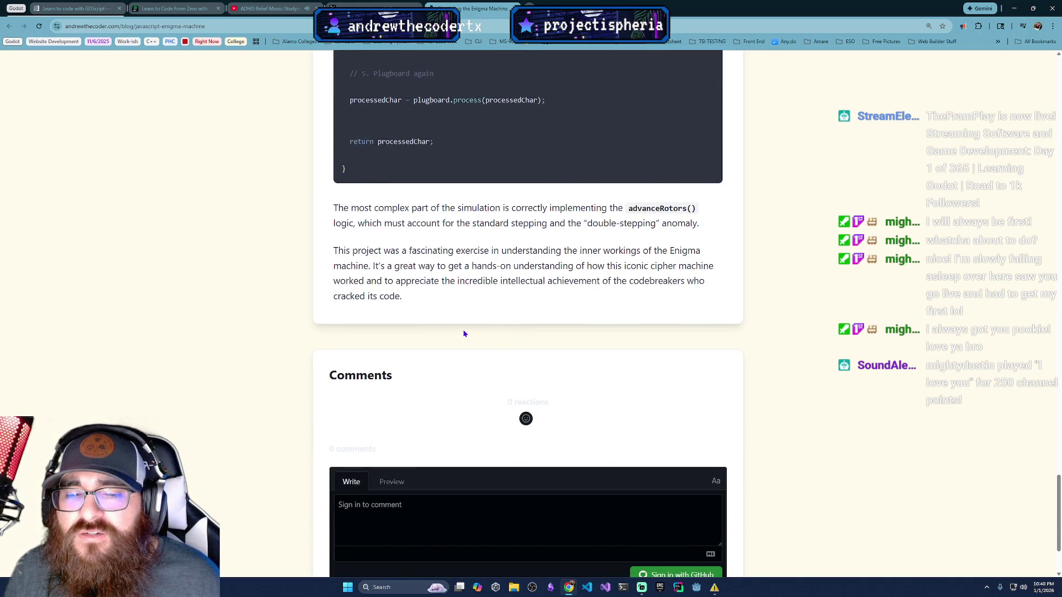
scroll(464, 332, up, 1)
scroll(437, 332, up, 5)
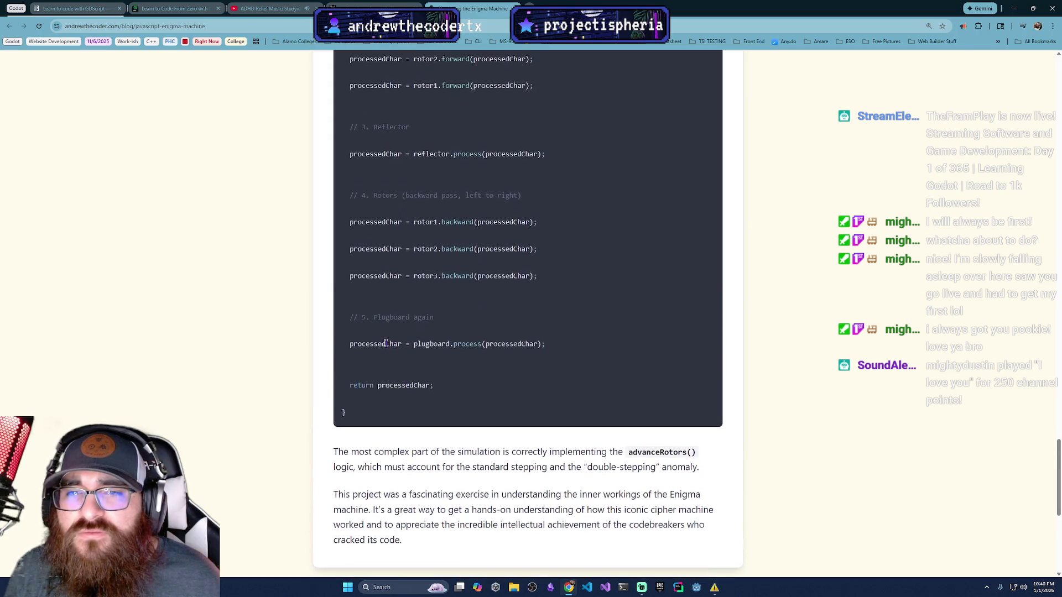
scroll(375, 354, up, 3)
key(ctrl+shift+Tab)
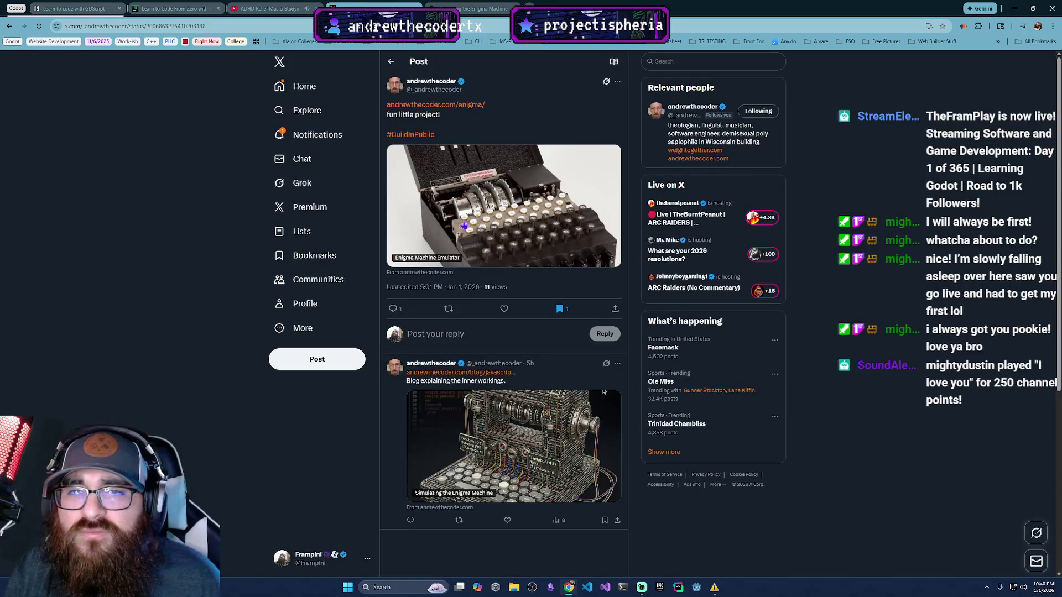
Step: Open the Enigma emulator from the post and select rotors III, I and IV
click(473, 105)
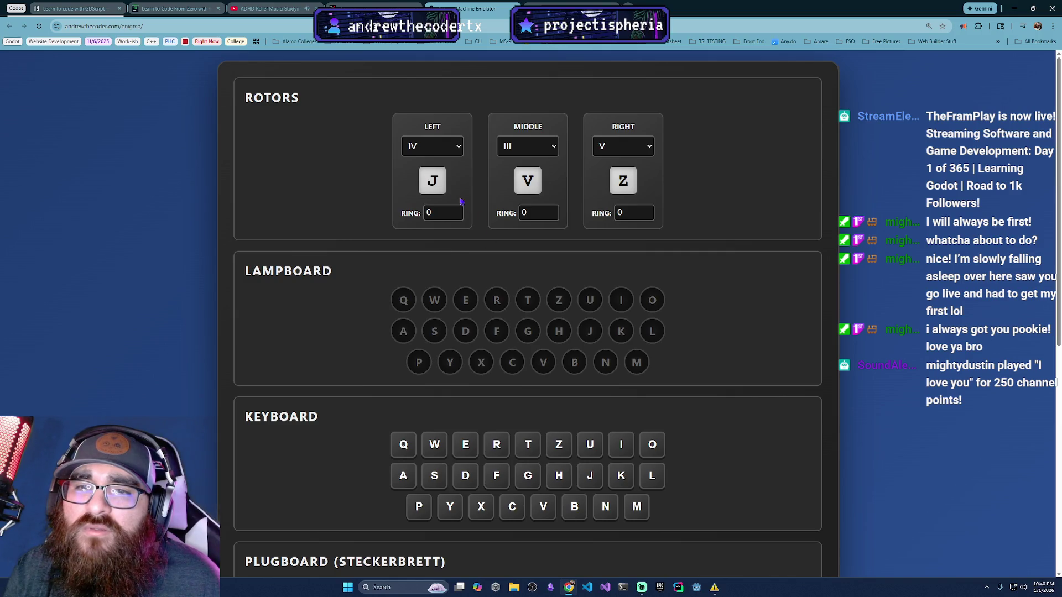
click(461, 146)
click(426, 192)
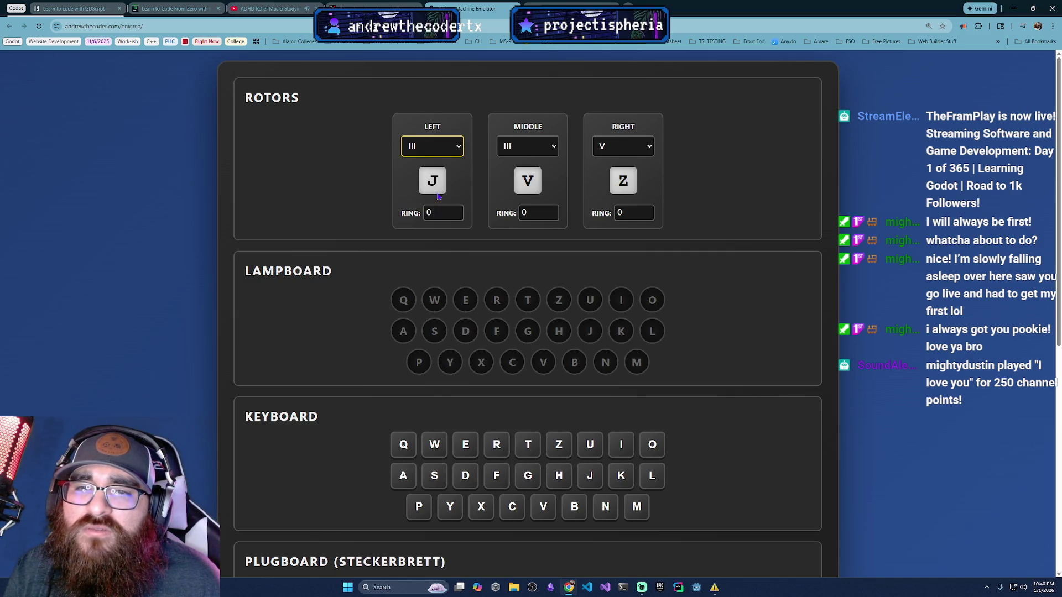
click(509, 146)
click(505, 164)
click(622, 147)
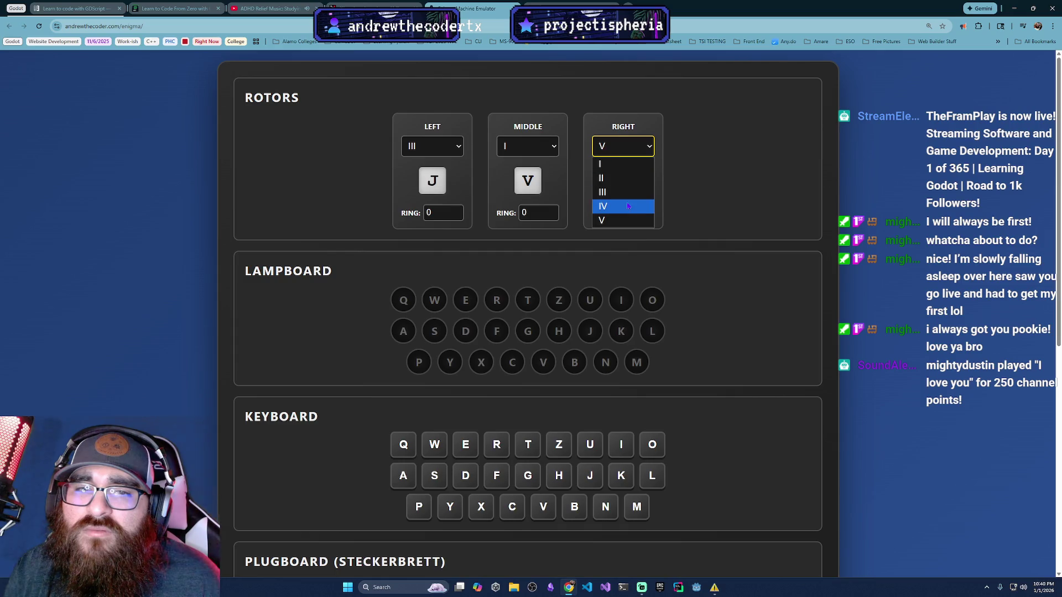
click(626, 206)
Step: Set the rotor ring settings to 1, 2 and 1
click(453, 213)
click(456, 210)
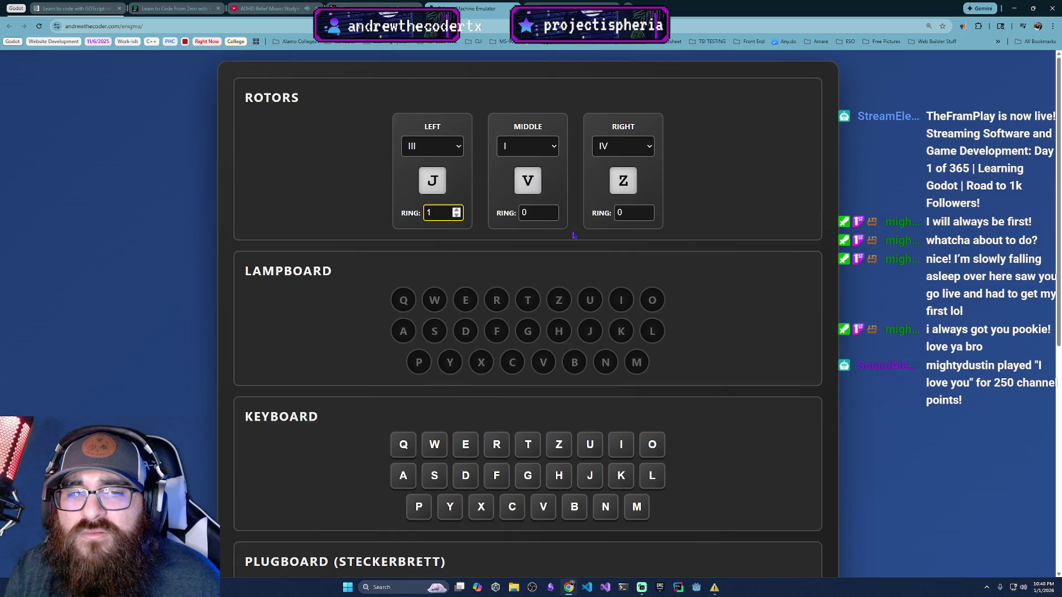
click(550, 214)
double_click(552, 210)
click(647, 210)
click(647, 211)
click(572, 323)
Step: Key the letters T, H, T, T, T and F on the emulator keyboard
click(527, 445)
click(555, 478)
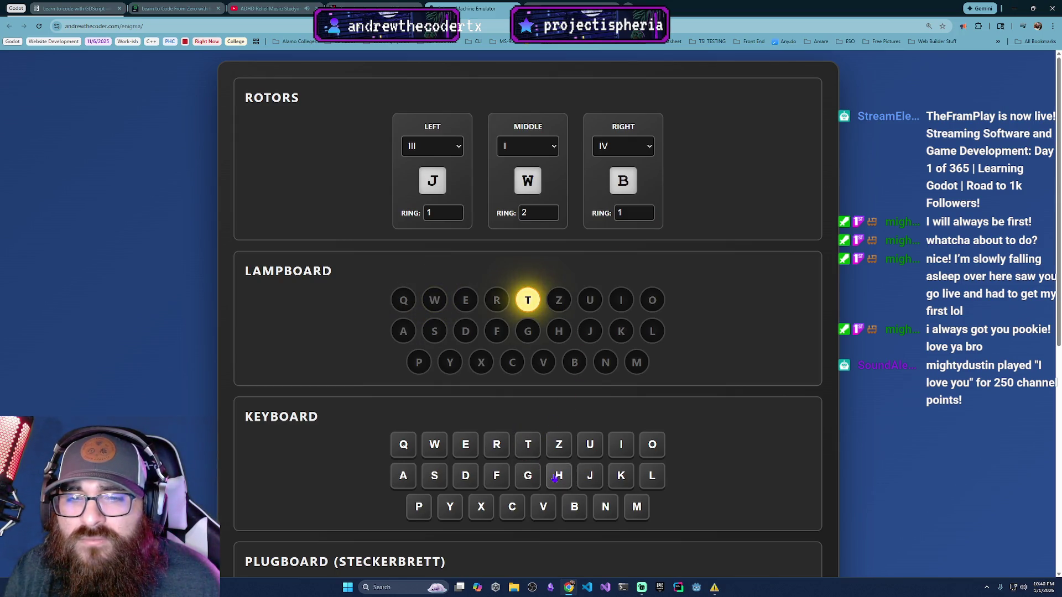
click(529, 453)
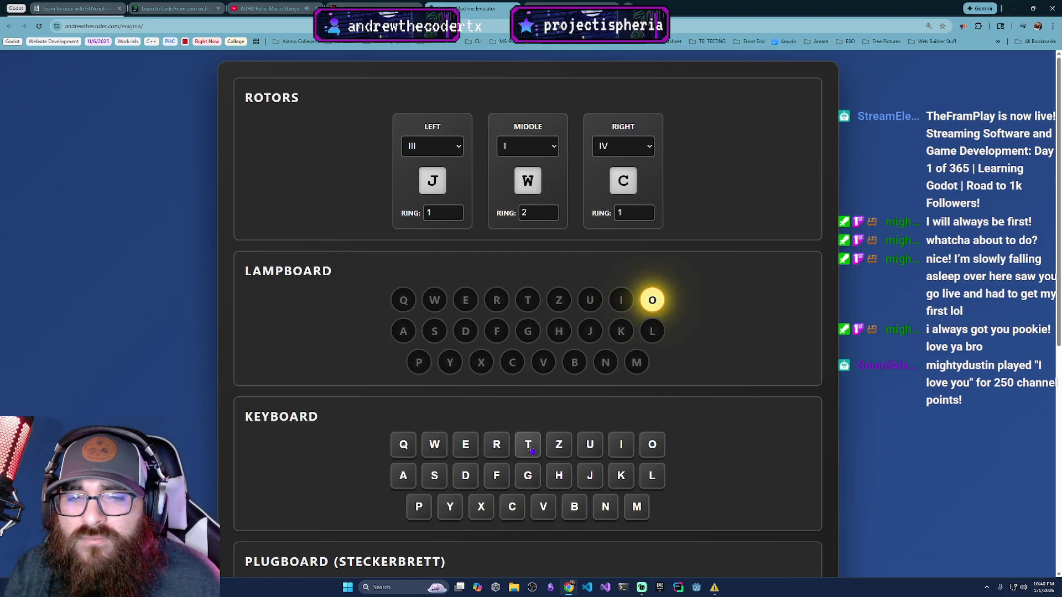
click(532, 453)
click(535, 454)
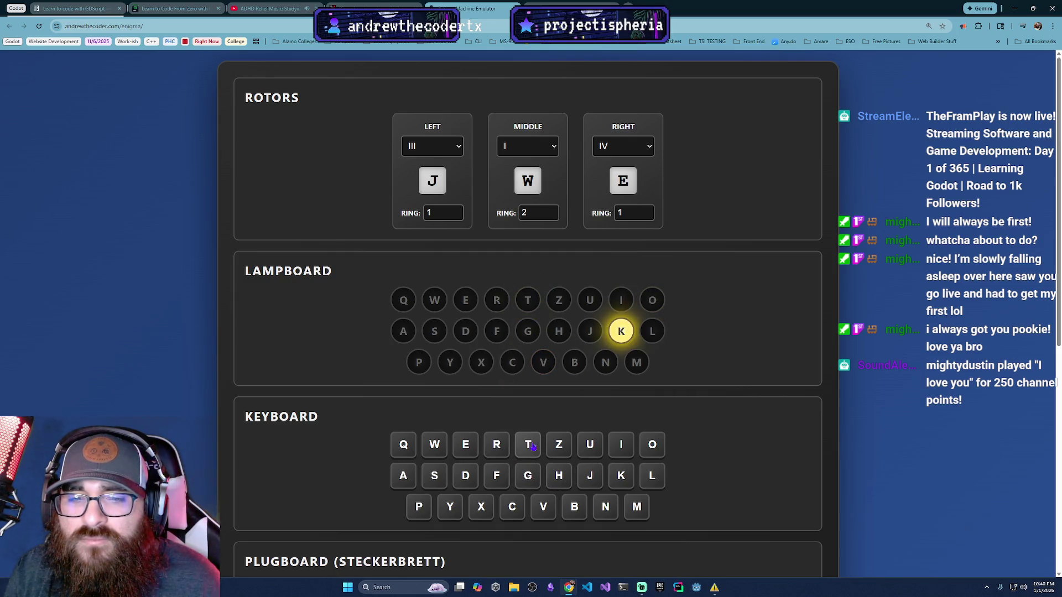
click(496, 477)
scroll(575, 454, down, 2)
Step: Key one more letter, type 'hellasdfk', then try Encrypt and dismiss the empty-message alert
click(594, 440)
scroll(594, 440, down, 5)
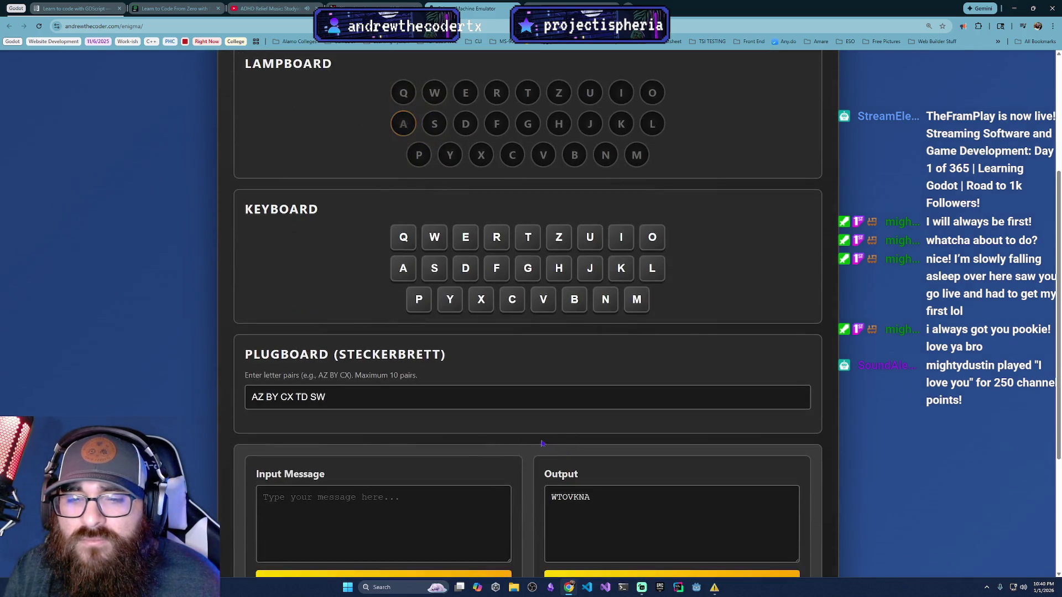
click(381, 358)
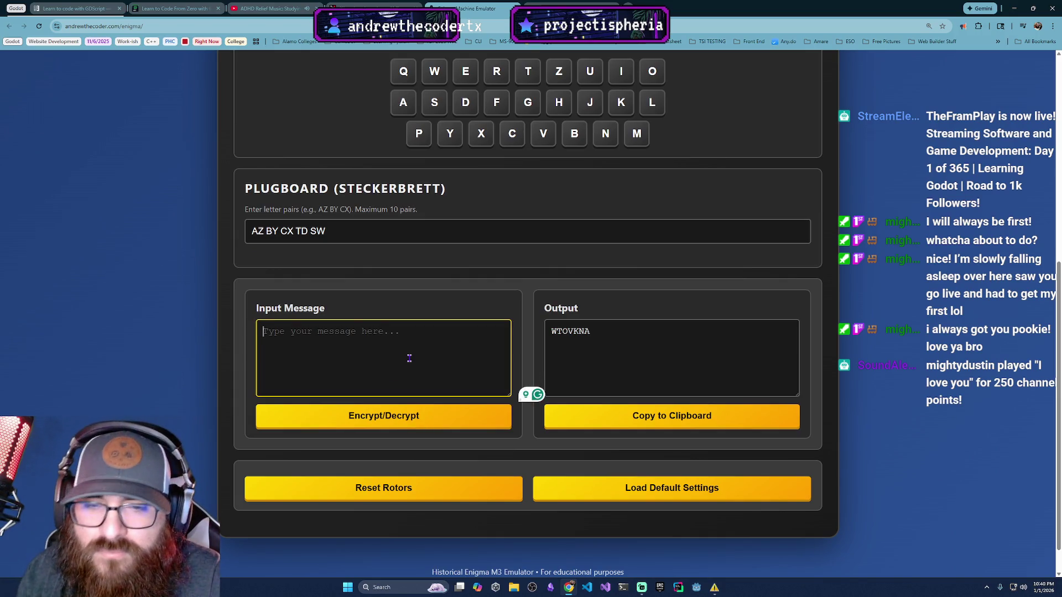
text(hell)
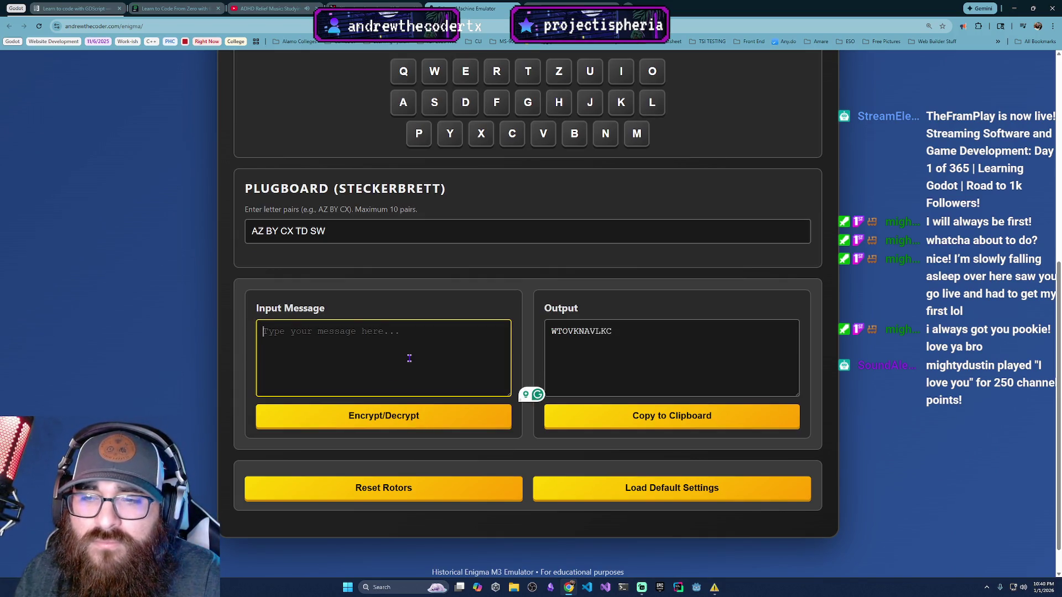
text(asdfk)
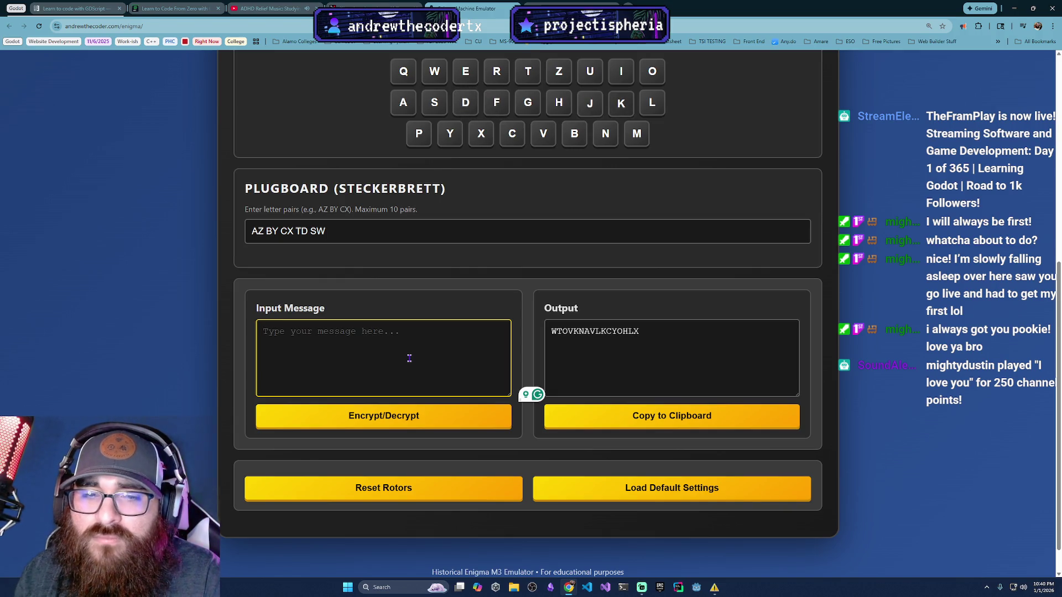
click(475, 419)
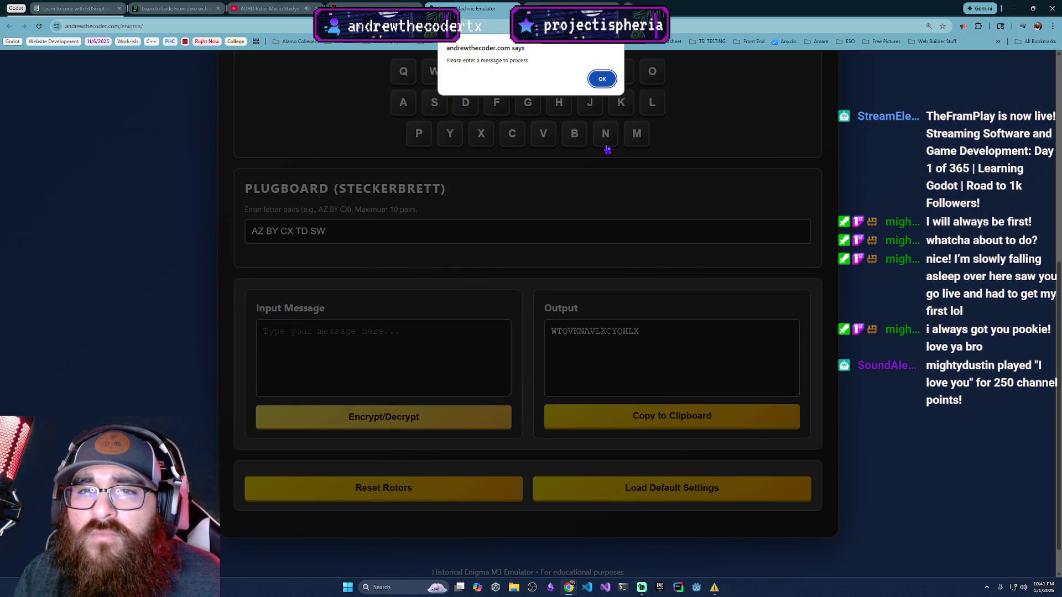
click(602, 79)
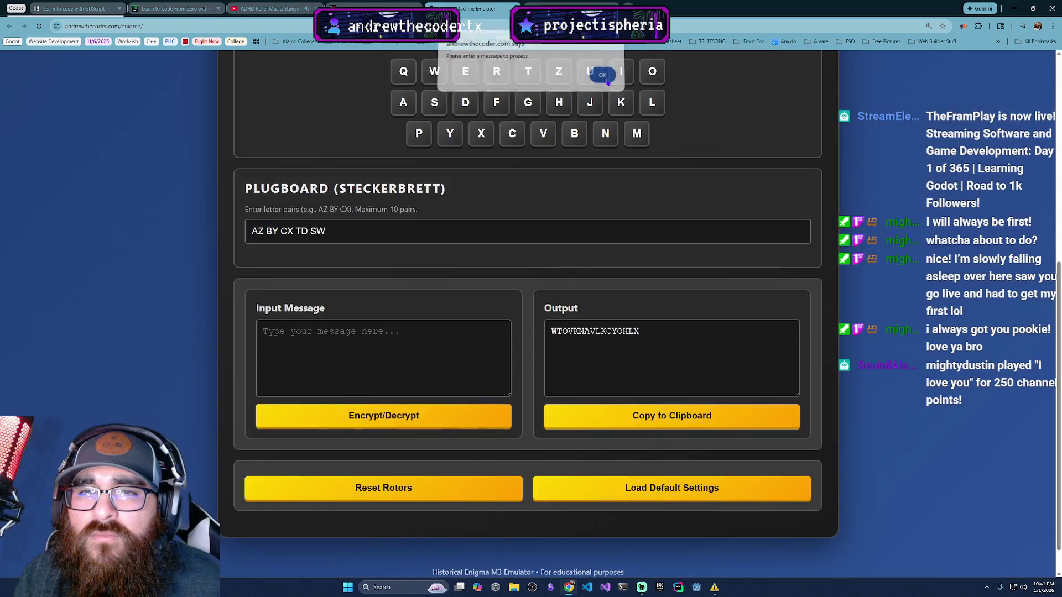
Step: Copy the output into the Input Message and decrypt it
click(671, 356)
click(673, 417)
click(419, 352)
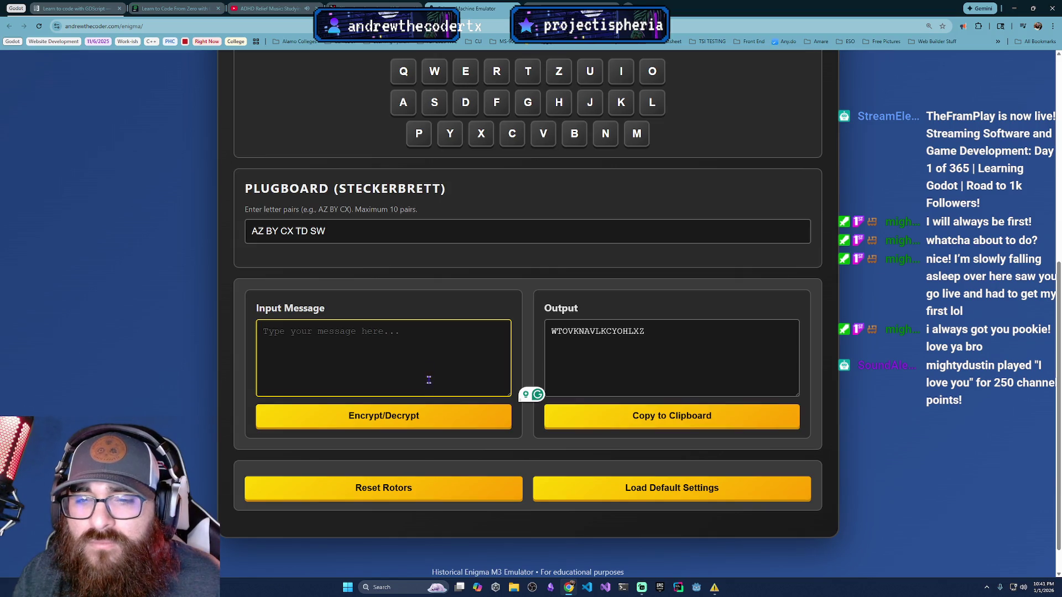
key(v)
key(g)
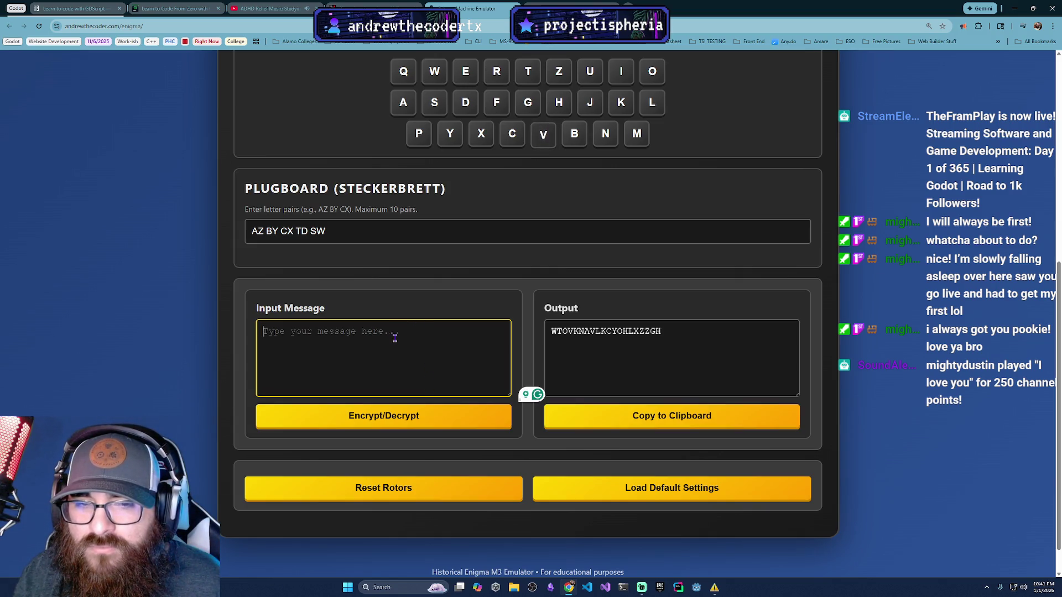
click(652, 330)
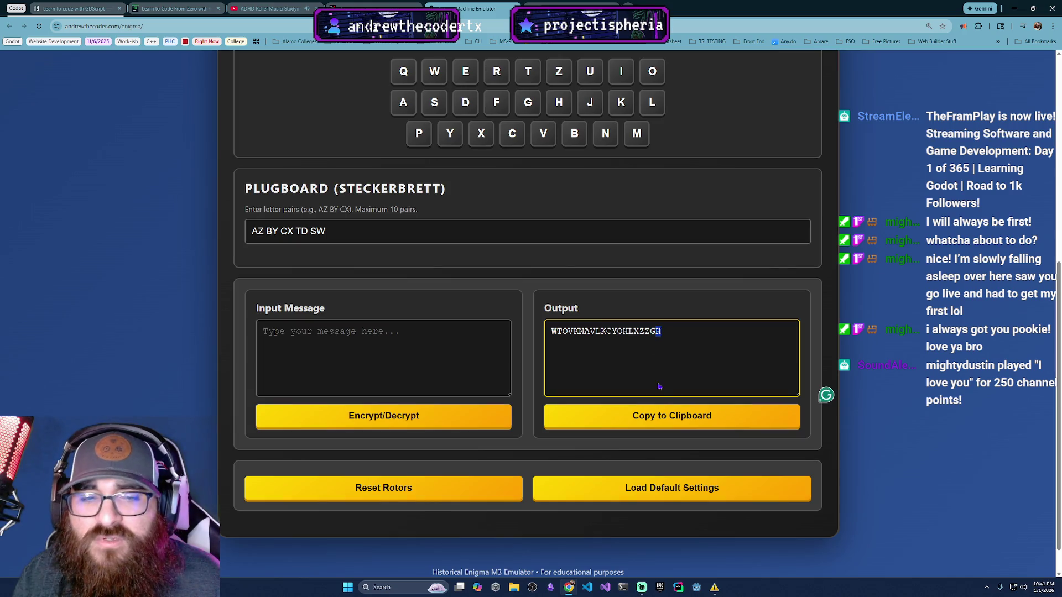
click(663, 409)
right_click(377, 352)
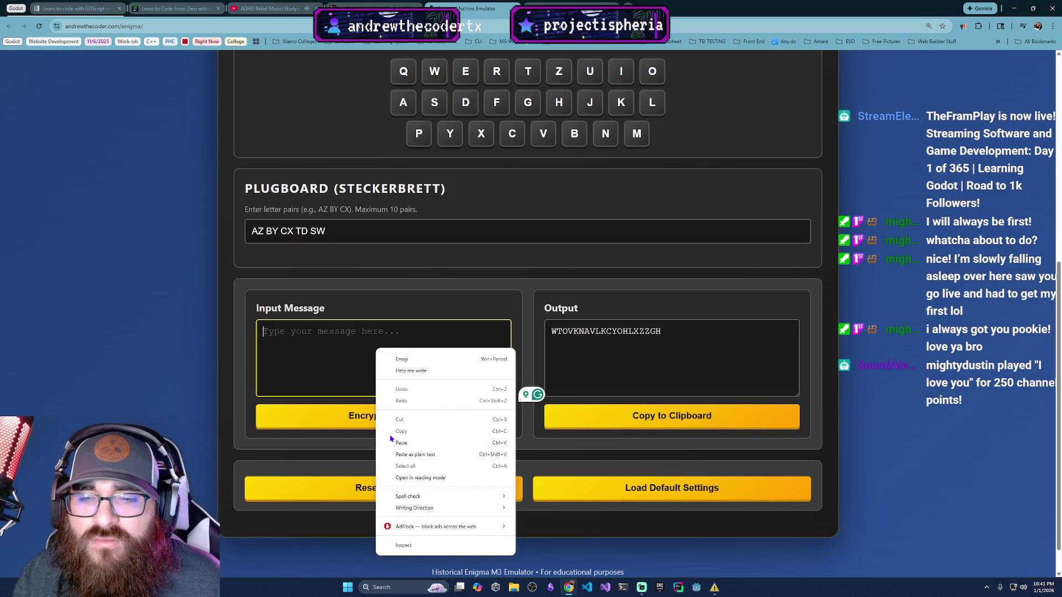
click(401, 442)
click(344, 423)
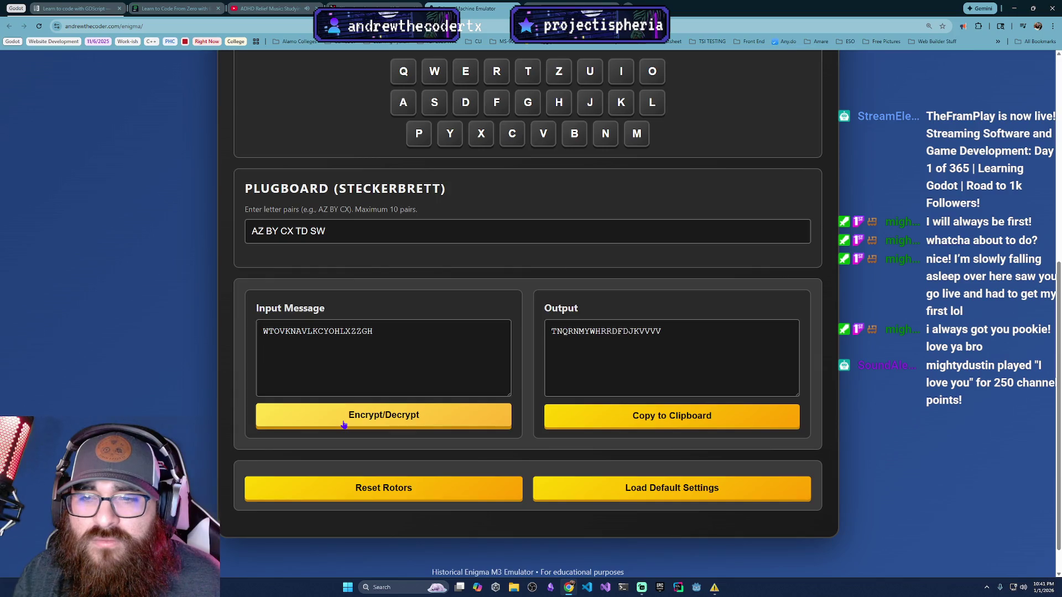
Step: Delete the input message and key the letters D, F, F, D
scroll(360, 388, up, 7)
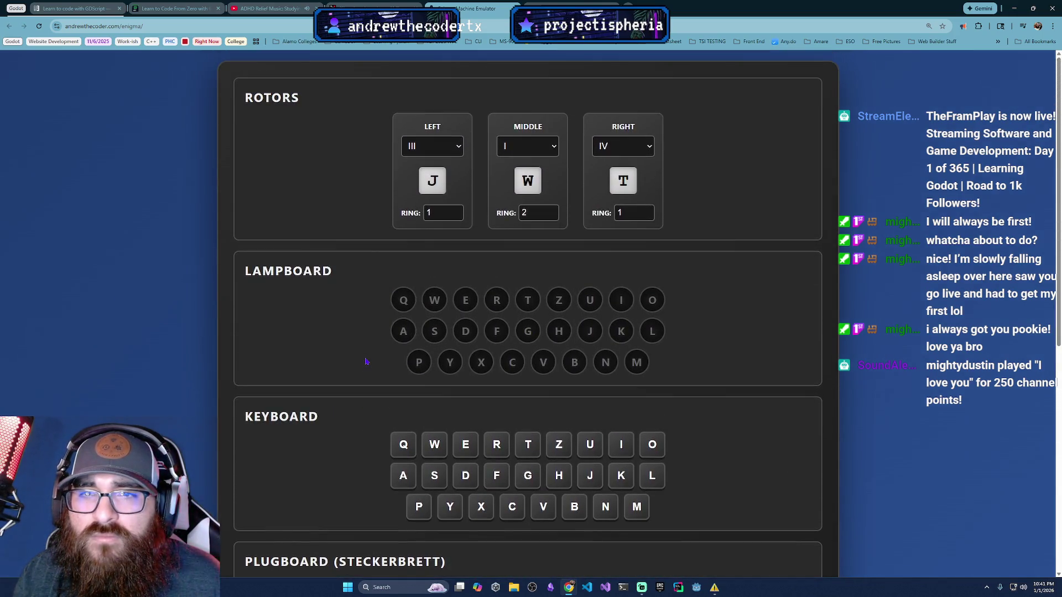
scroll(365, 362, down, 5)
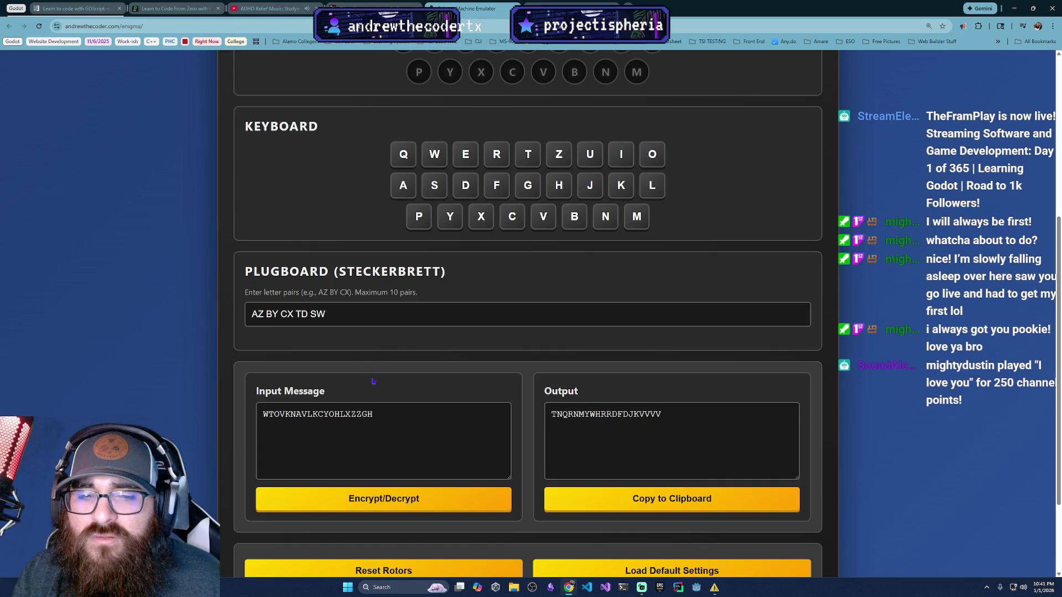
drag(442, 428, 278, 414)
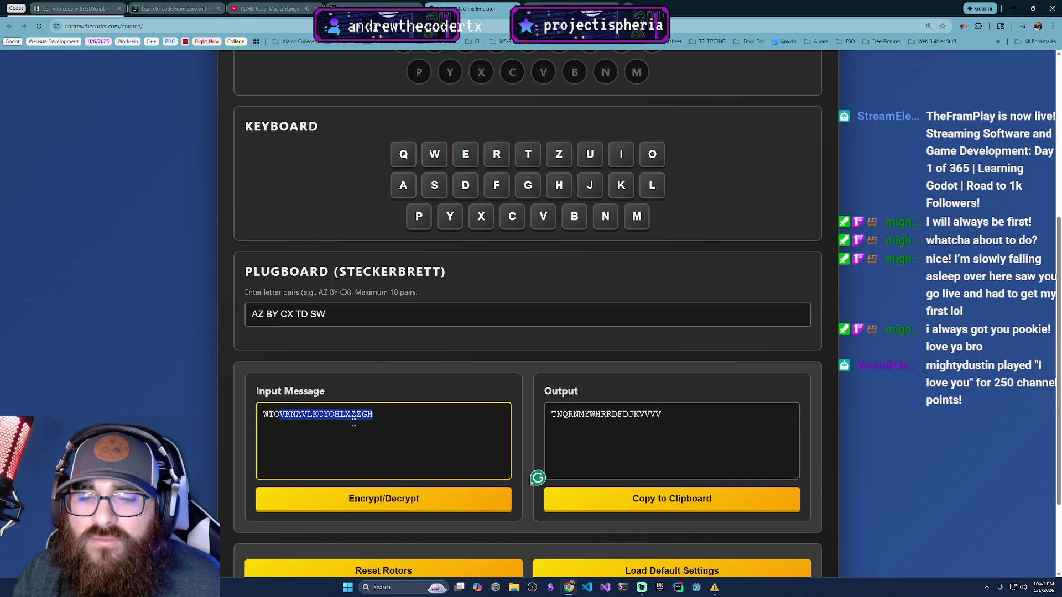
triple_click(391, 417)
key(BackSpace)
key(d)
key(d)
key(f)
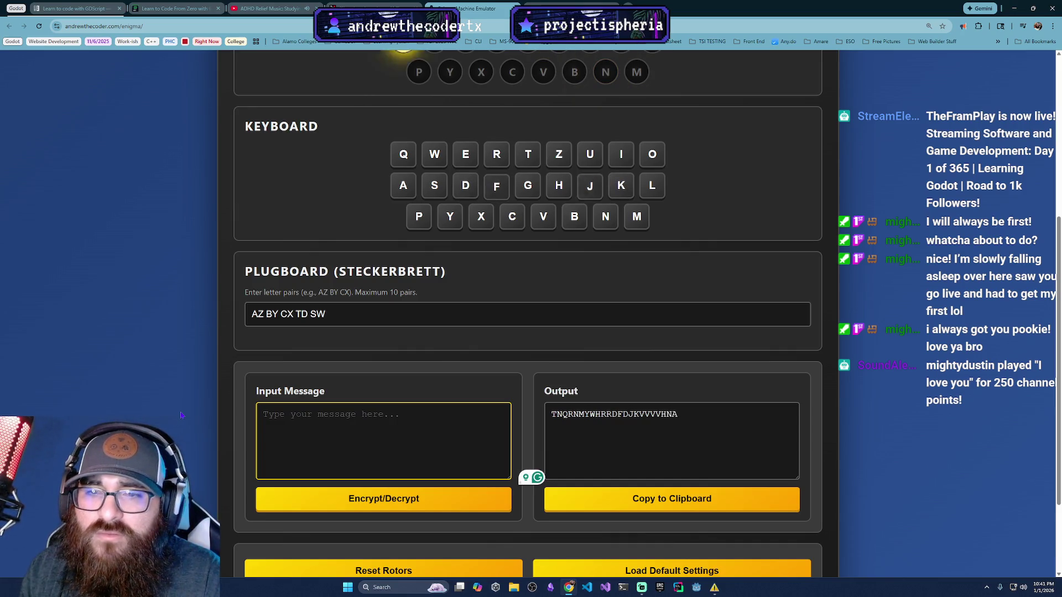
key(f)
key(d)
key(d)
Step: Reset the rotors and clear the output
click(678, 423)
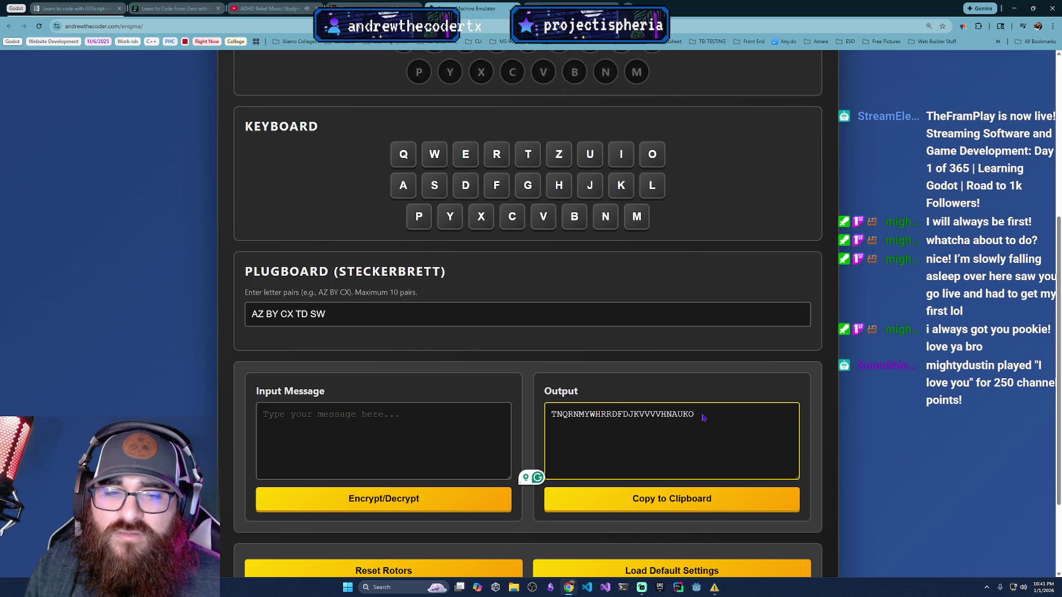
scroll(403, 504, down, 2)
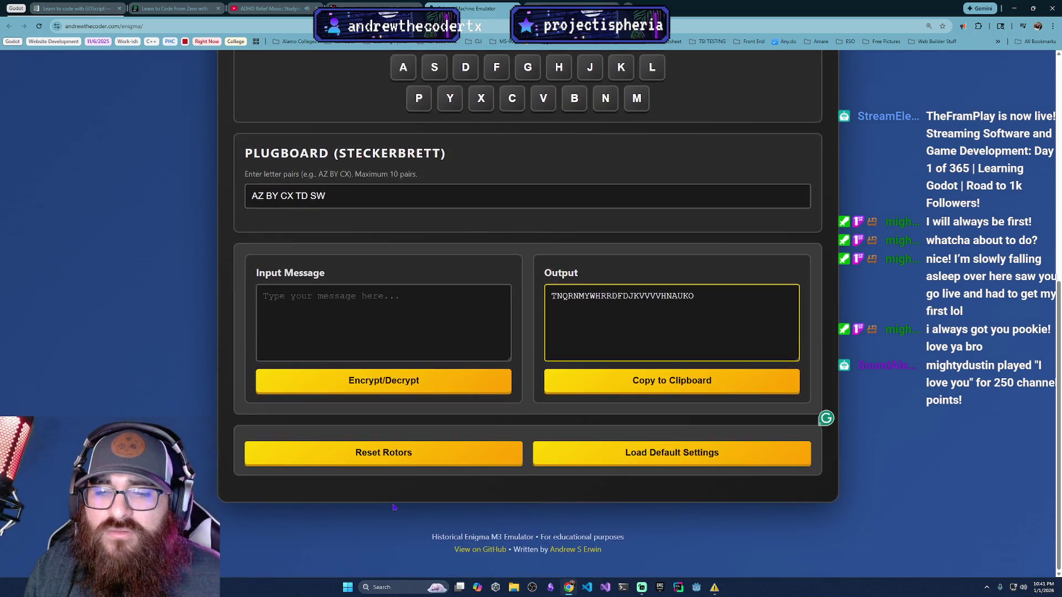
scroll(420, 504, up, 1)
click(443, 502)
Step: Key the letters D, F, D, F, F, D, F, F and K on the keyboard
click(384, 348)
key(d)
key(f)
key(d)
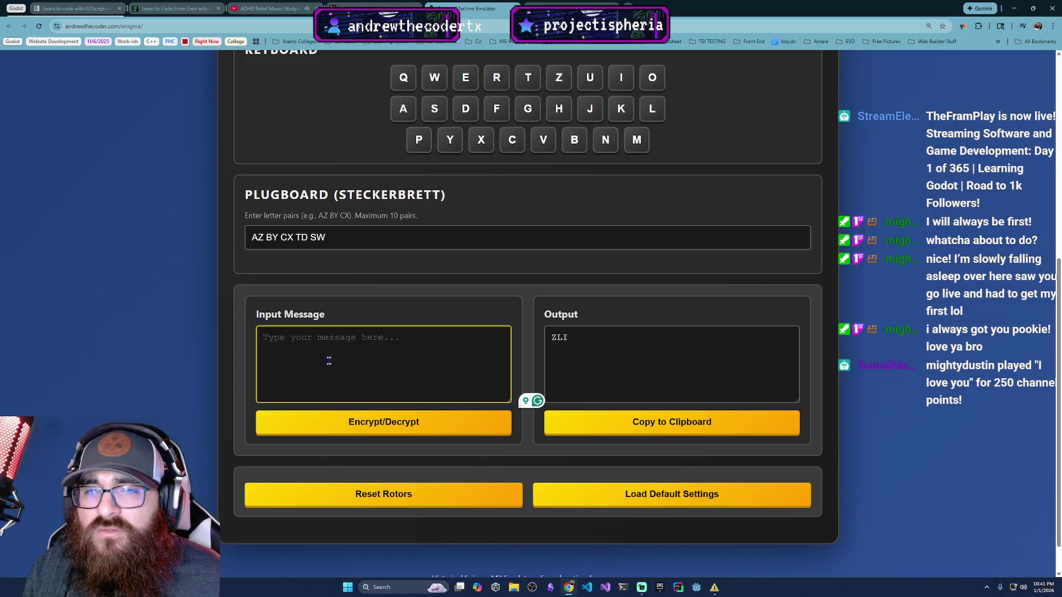
key(d)
key(f)
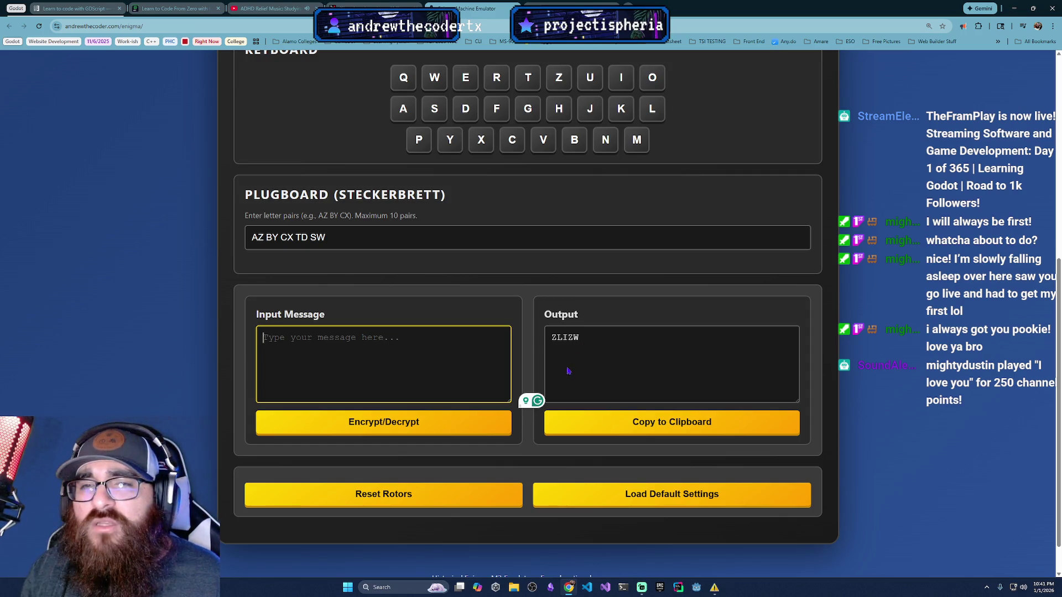
key(f)
key(d)
key(d)
scroll(354, 375, up, 2)
scroll(354, 374, up, 1)
key(f)
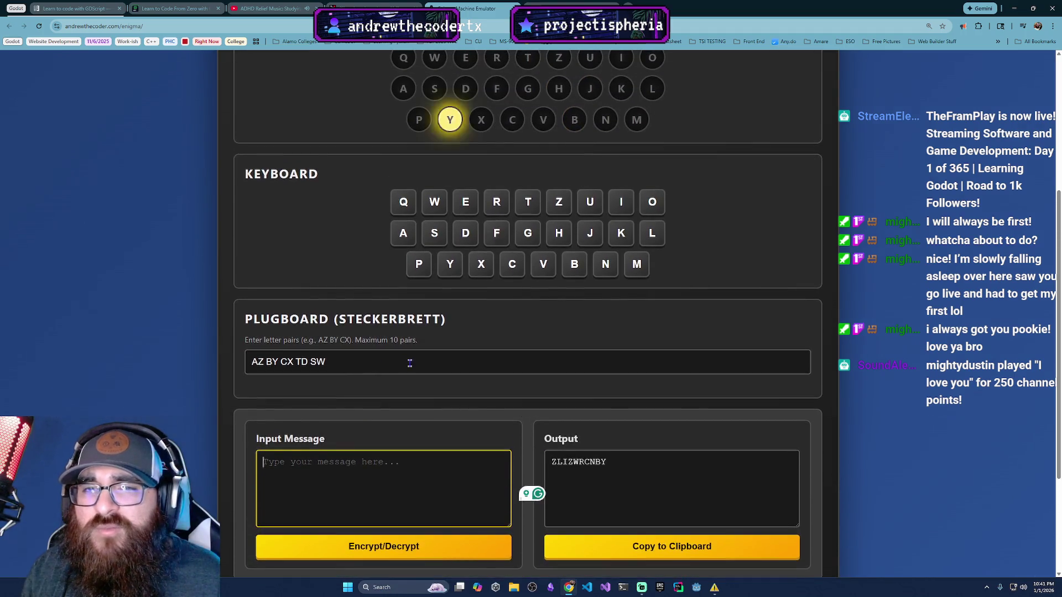
key(f)
key(f)
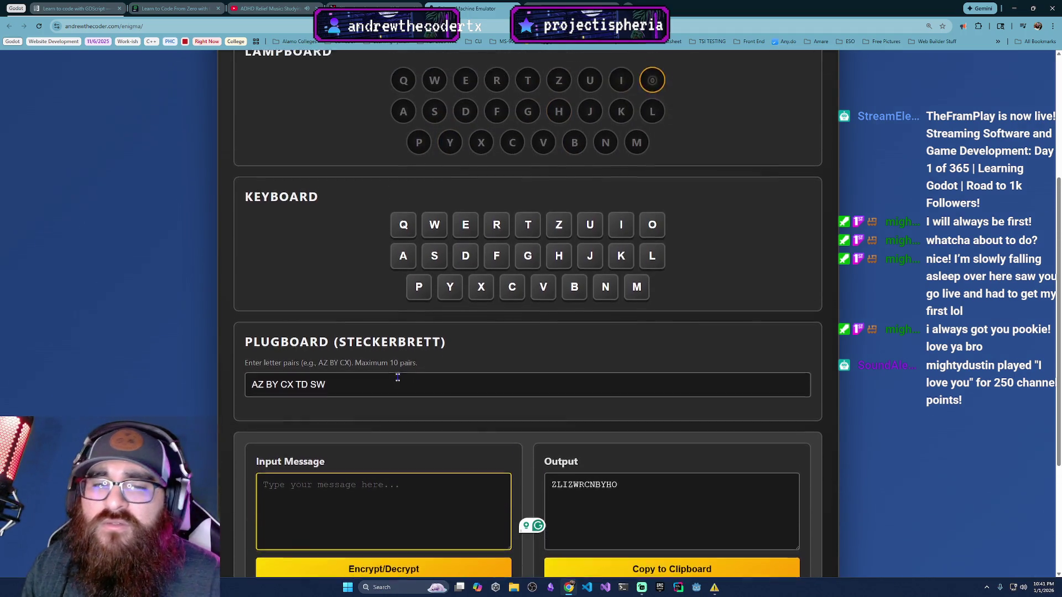
scroll(405, 386, up, 1)
key(k)
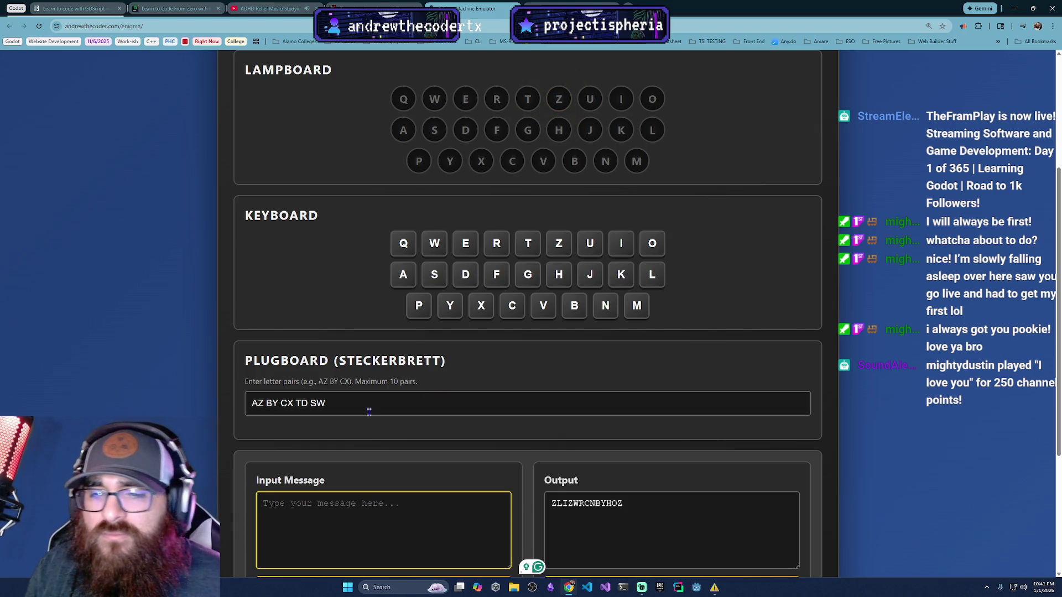
Step: Try appending '12' after the SW plugboard pair, then remove the invalid characters
triple_click(352, 404)
key(d)
key(f)
triple_click(352, 404)
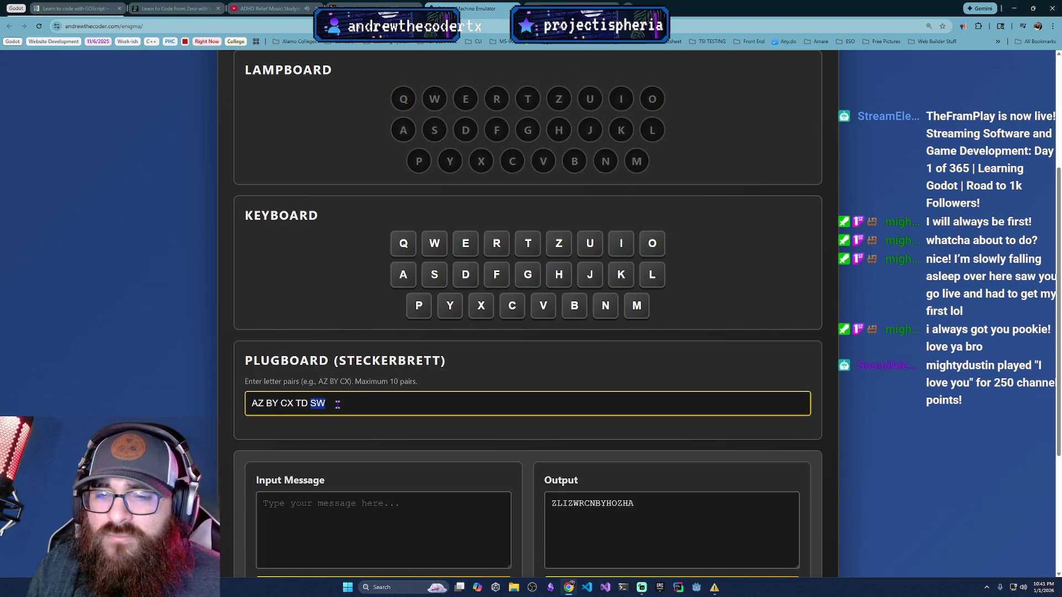
click(351, 404)
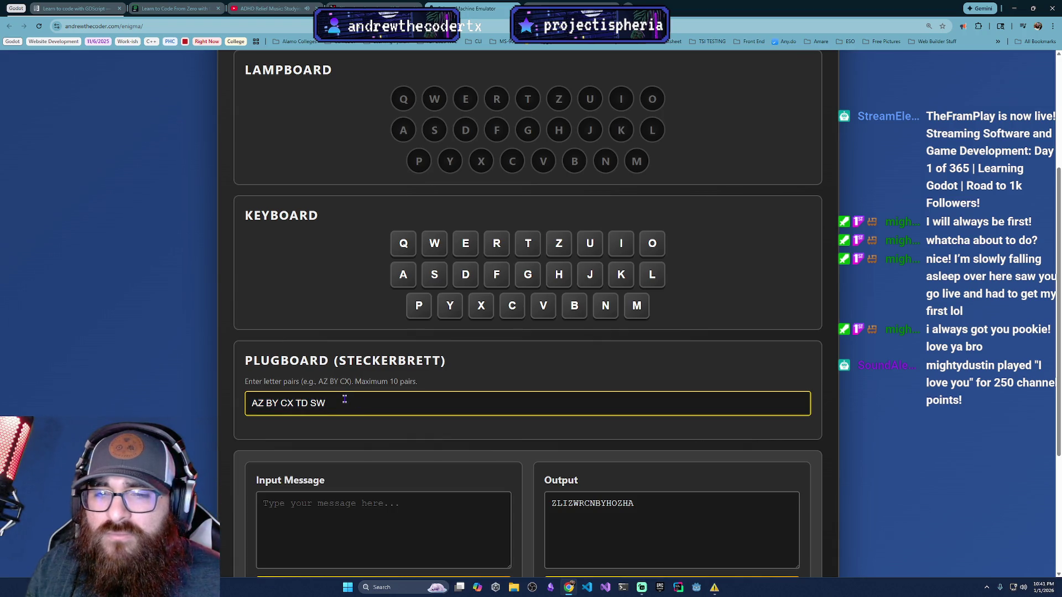
text(12)
key(BackSpace)
key(BackSpace)
key(d)
key(f)
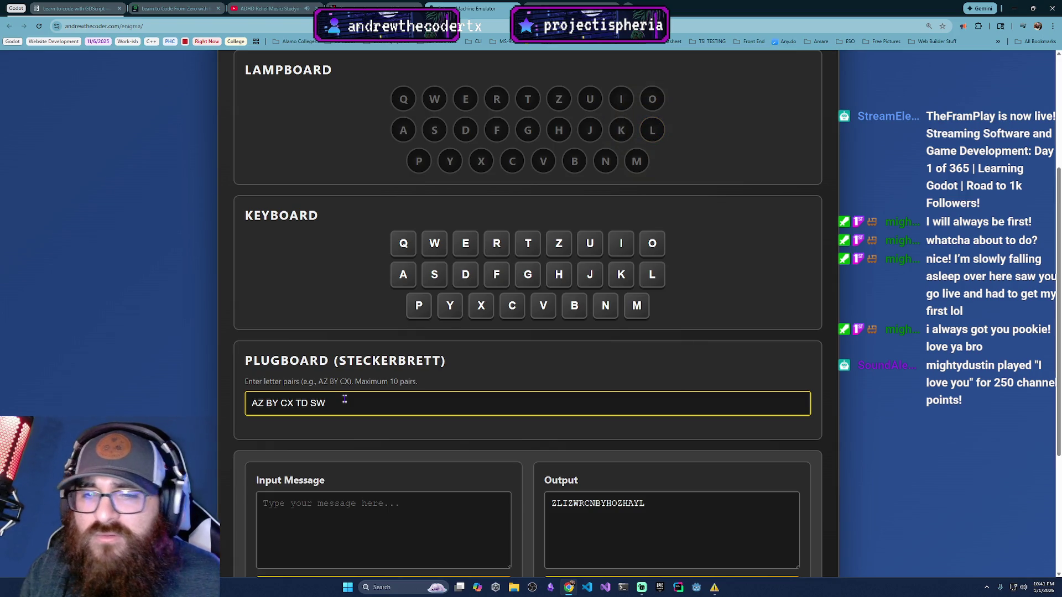
Step: Key one more D, ending with output ZLIZWRCNBYHOZHAYLA, and return to the X post
scroll(631, 292, up, 4)
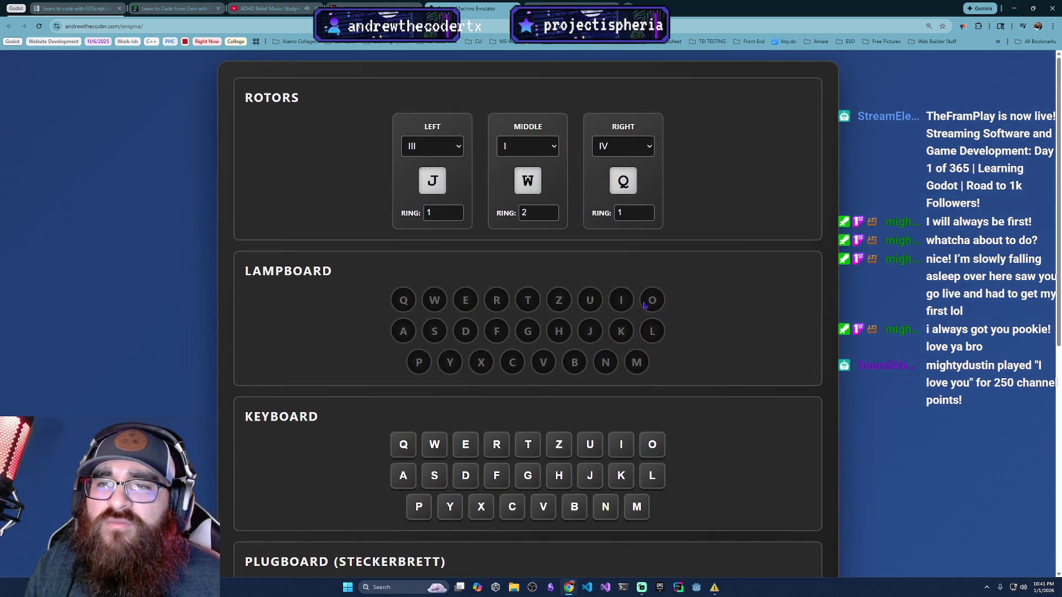
scroll(642, 306, down, 4)
key(d)
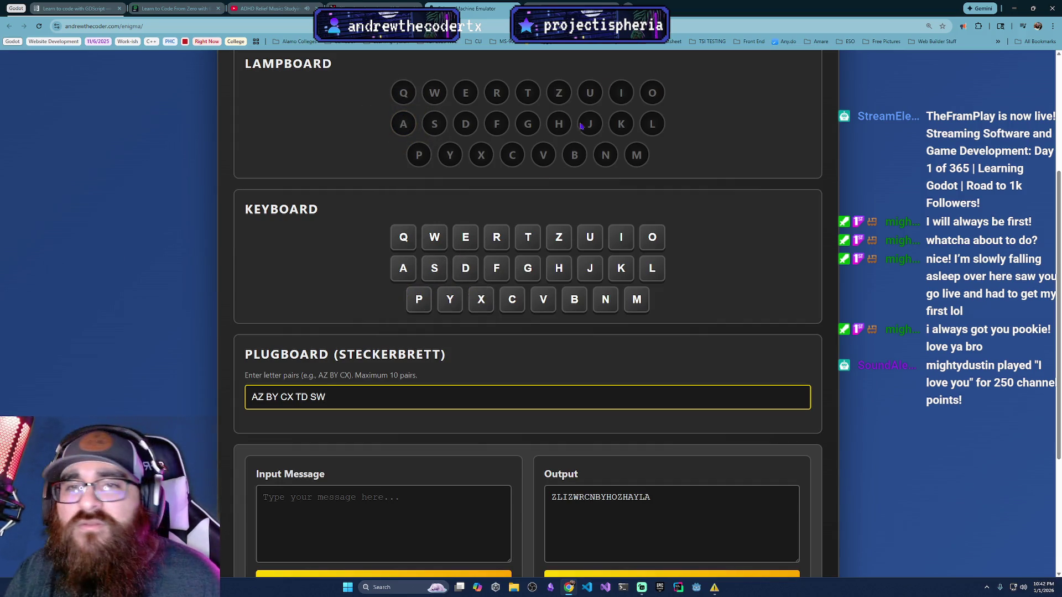
click(376, 8)
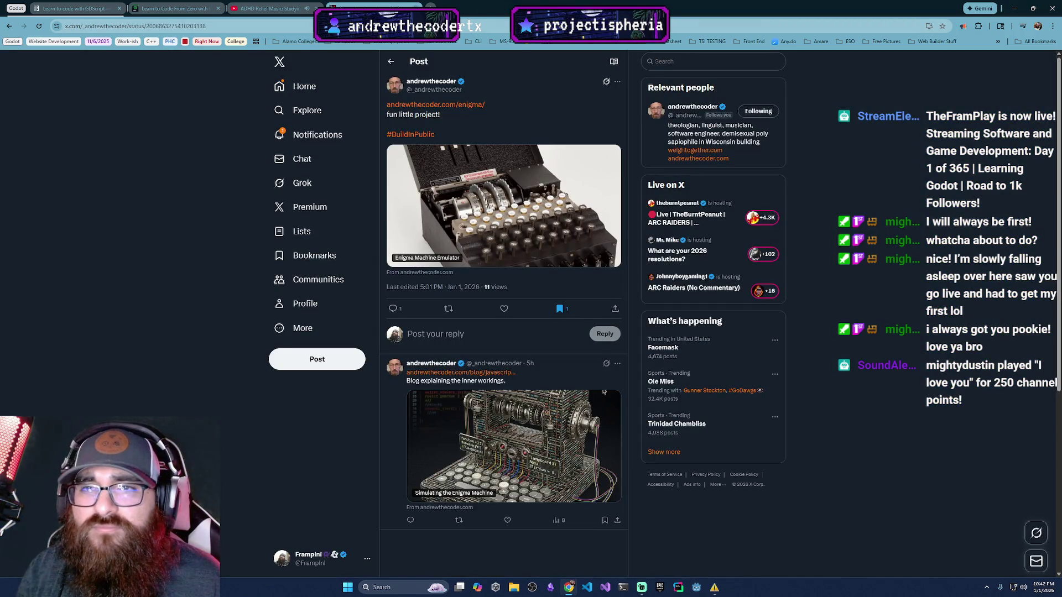
Step: Switch to the Learn GDScript tab and open the course index
click(270, 8)
click(177, 9)
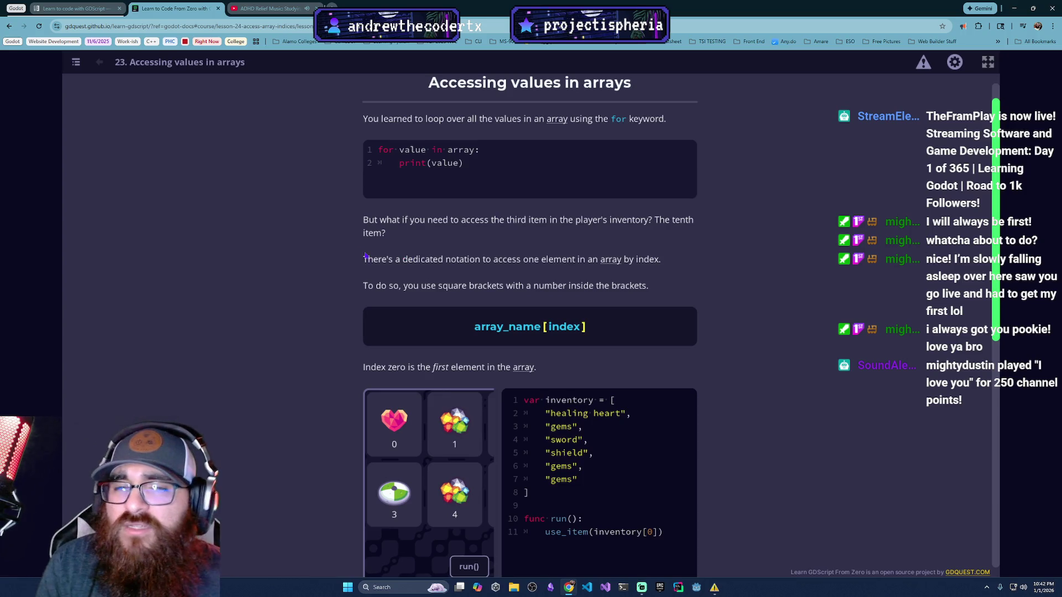
scroll(397, 282, up, 1)
click(75, 62)
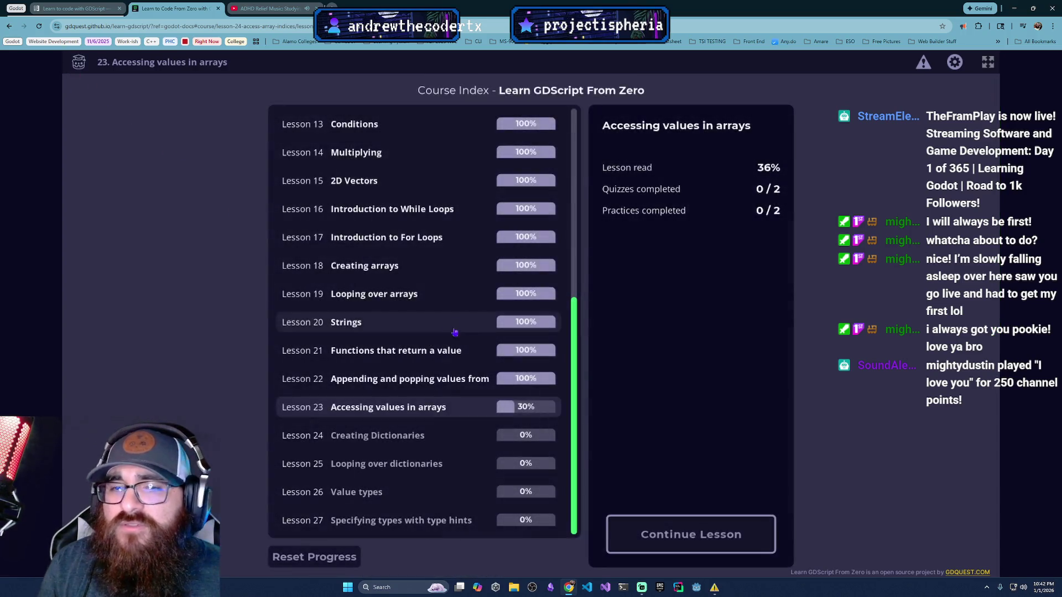
scroll(381, 326, up, 3)
scroll(381, 326, down, 3)
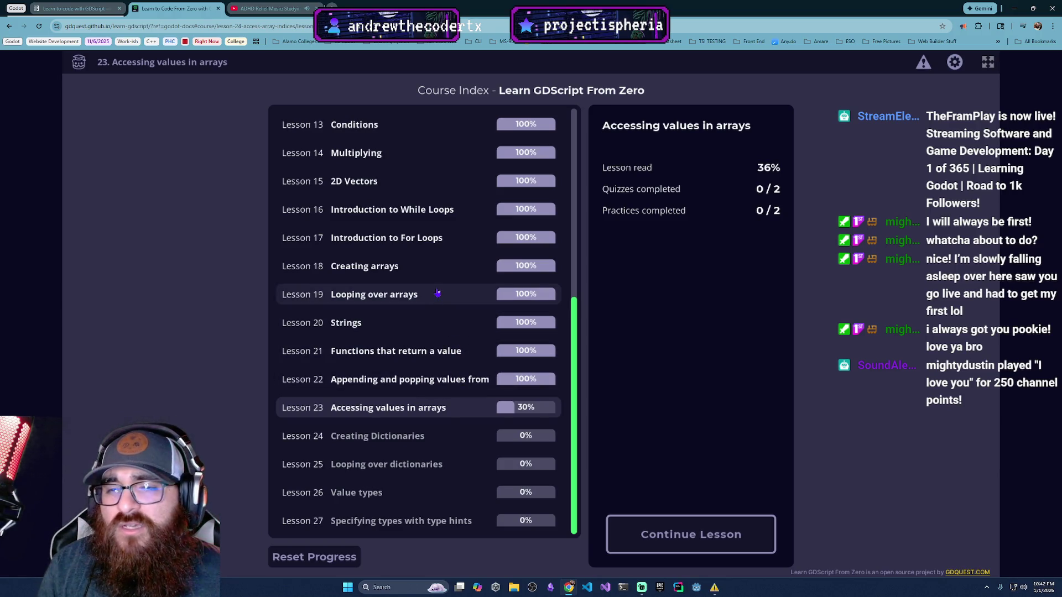
Step: Open Lesson 19, Looping over arrays, and start its 'Move The Robot Along The Path' practice
click(408, 302)
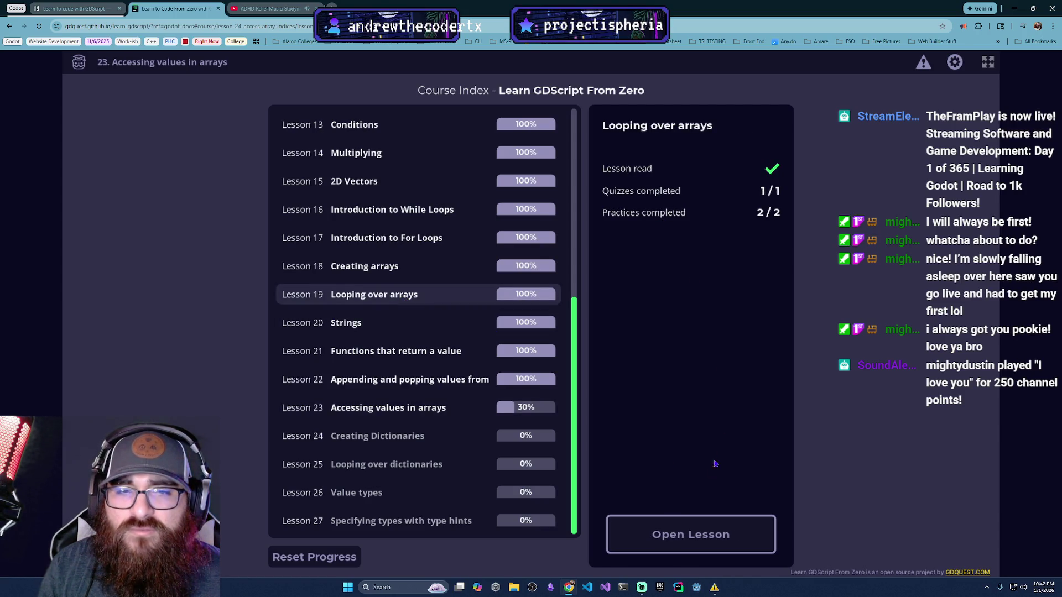
click(705, 521)
scroll(990, 223, down, 3)
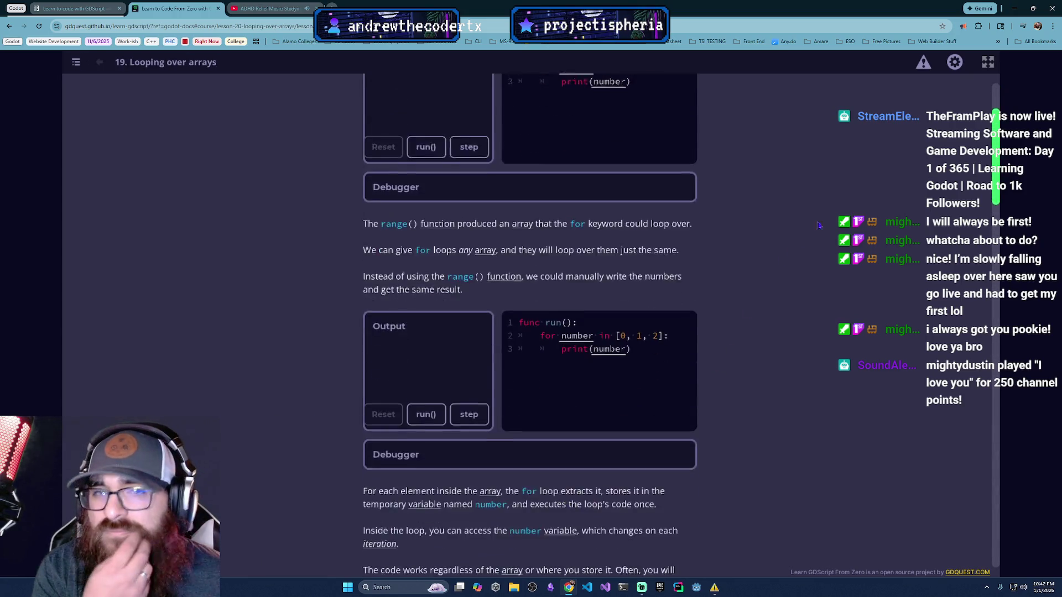
scroll(628, 449, down, 20)
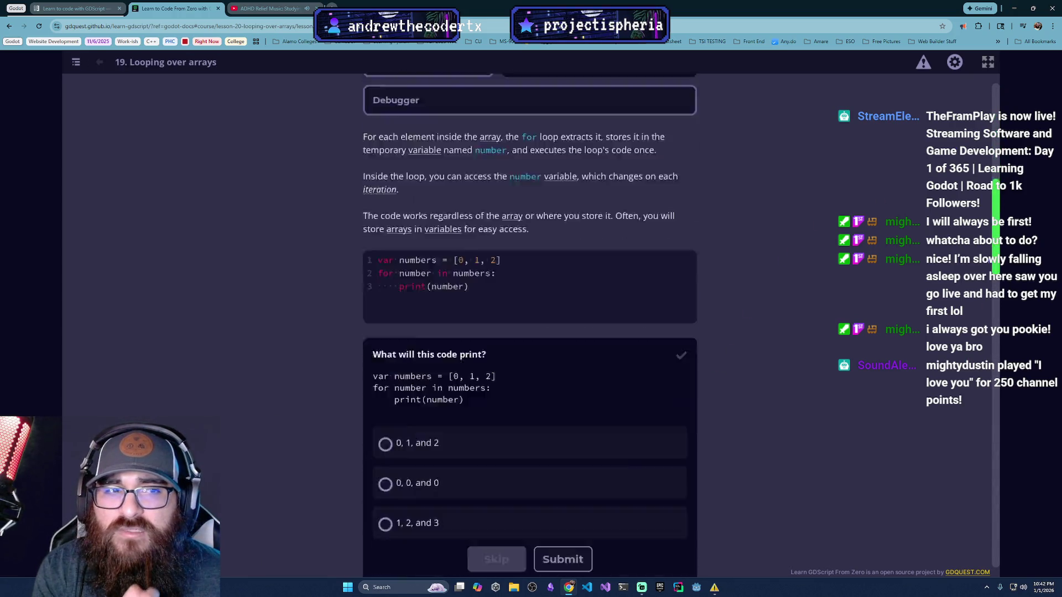
click(630, 440)
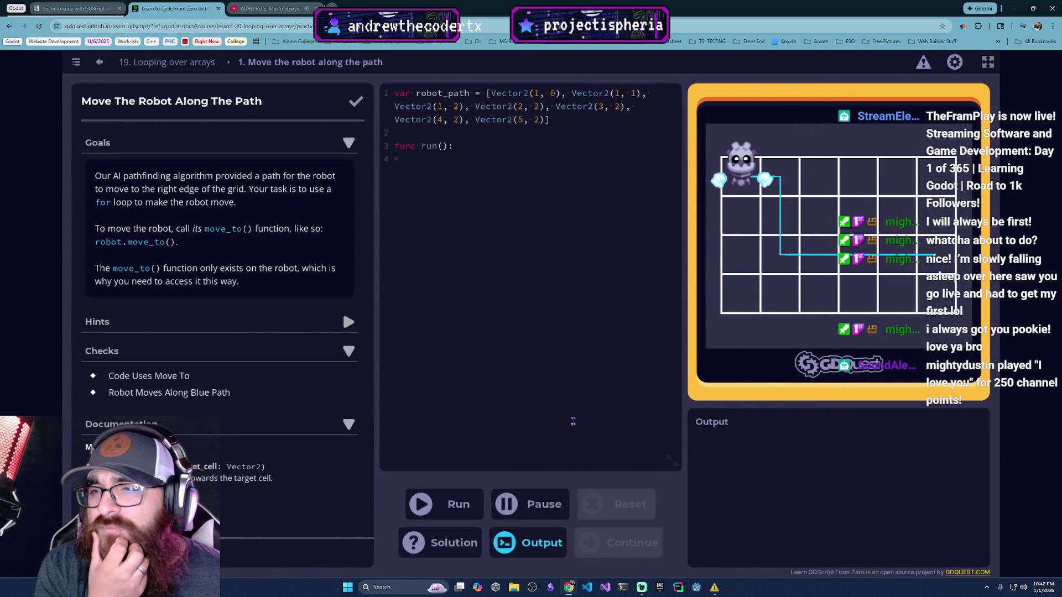
Step: Write the loop header 'for cell in robot_path:' inside run()
click(387, 587)
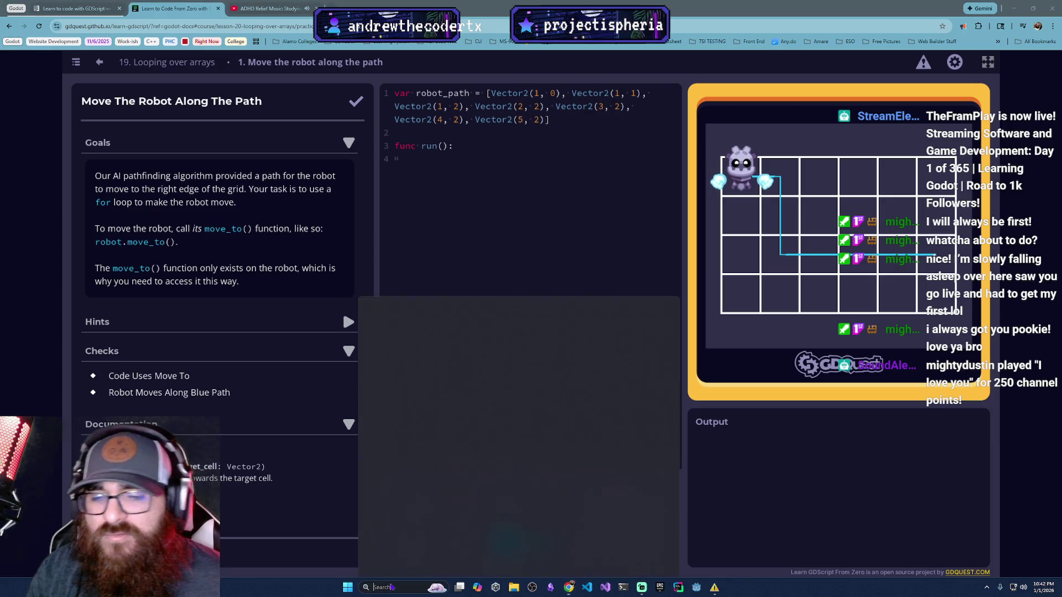
text(note)
key(Escape)
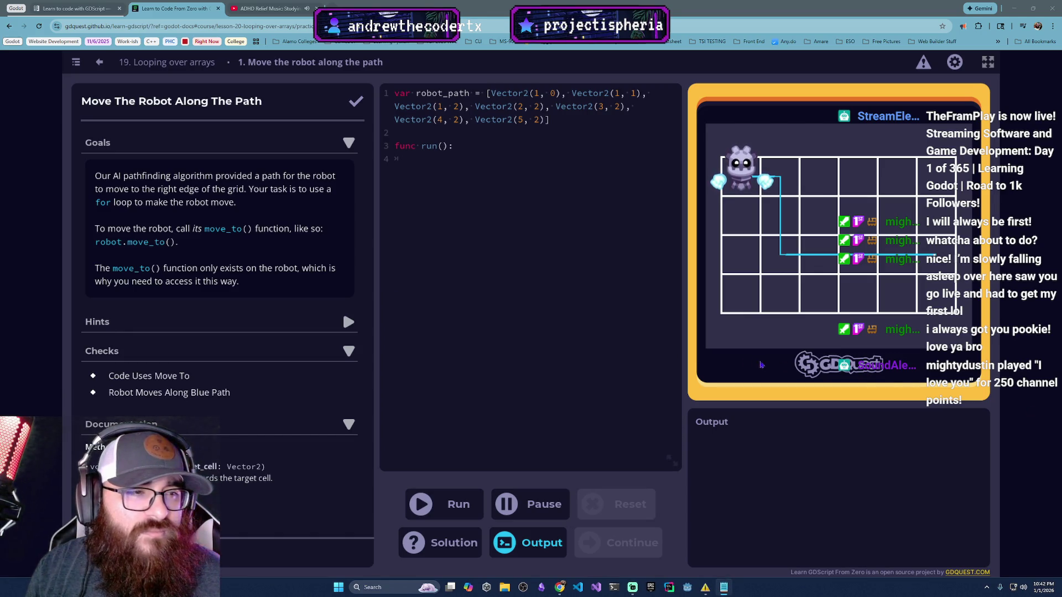
click(483, 181)
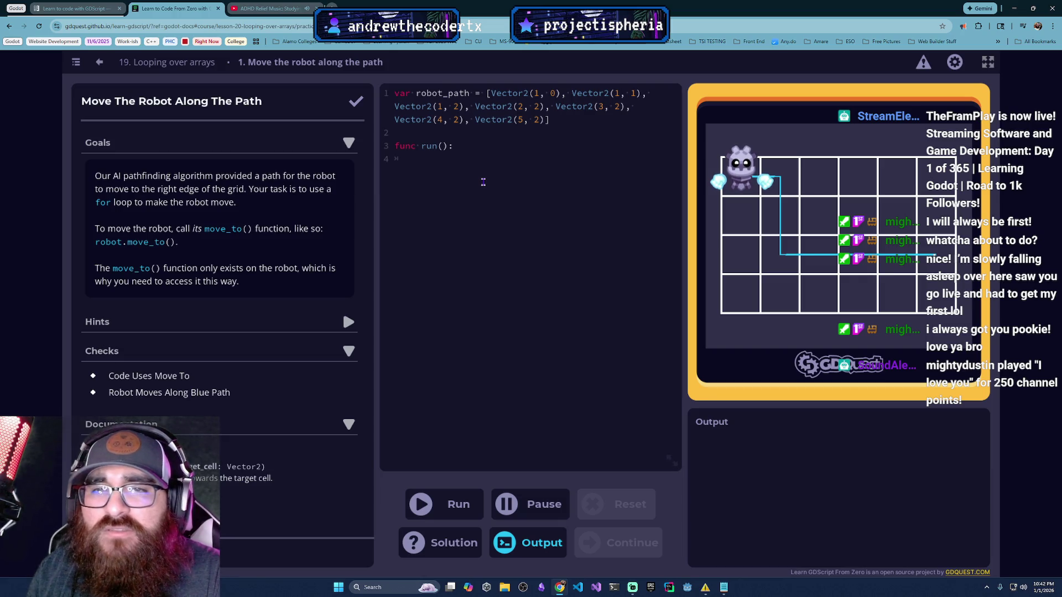
text(for )
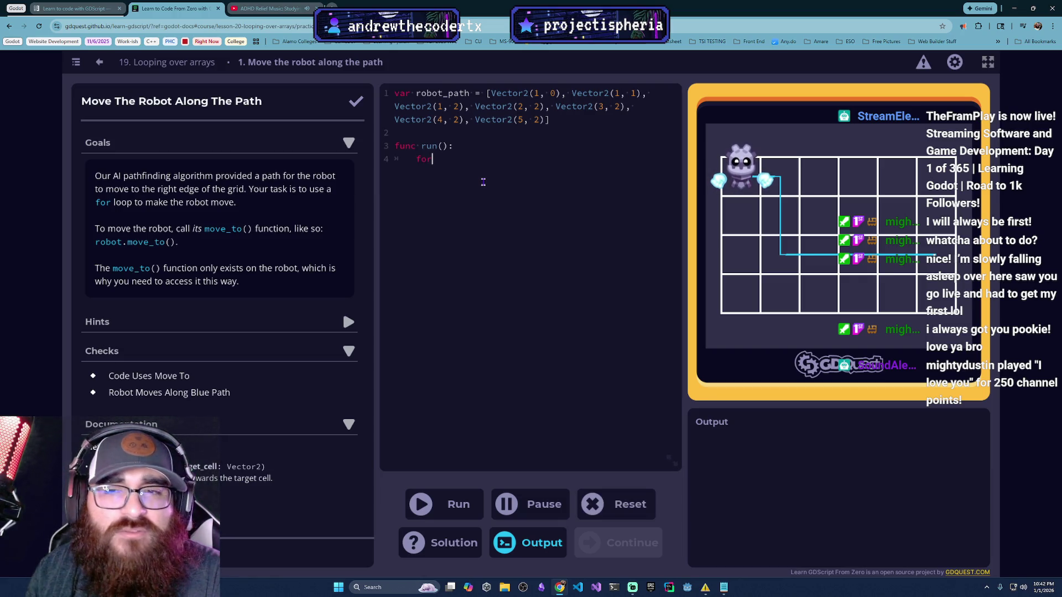
text(cell )
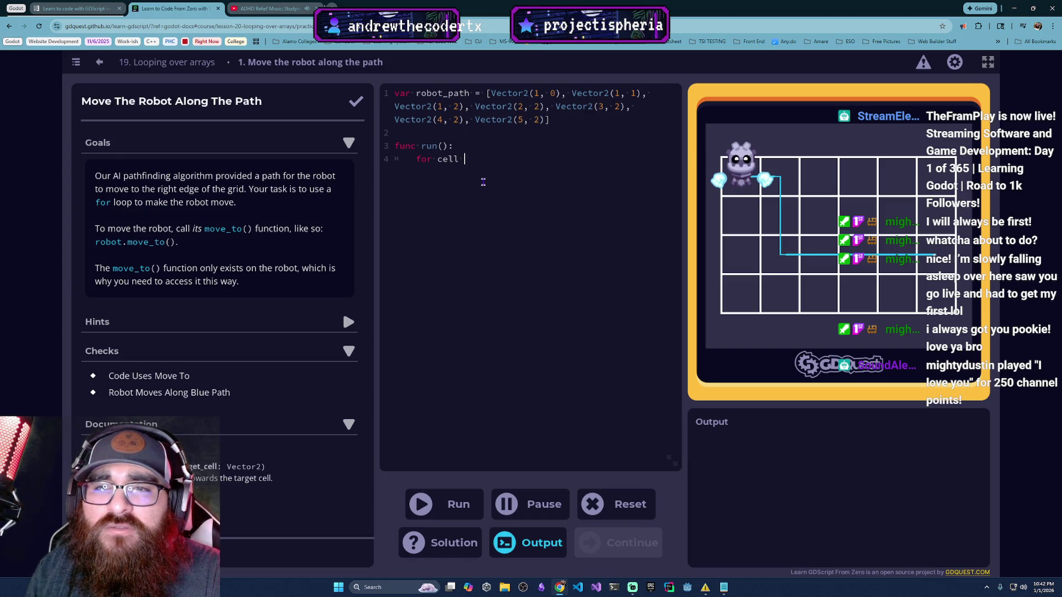
text(in rob)
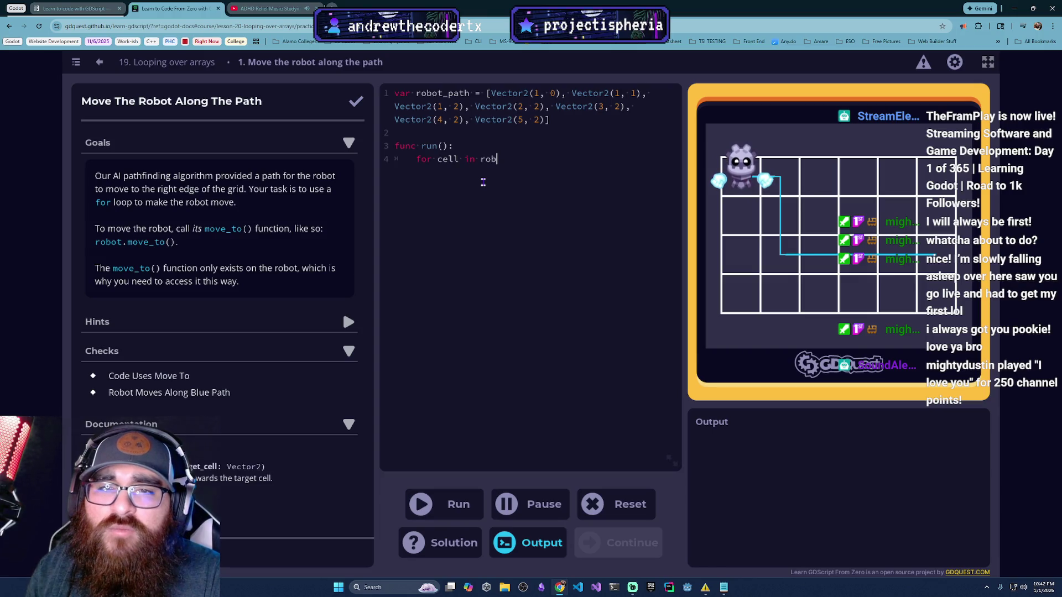
text(ot_path +)
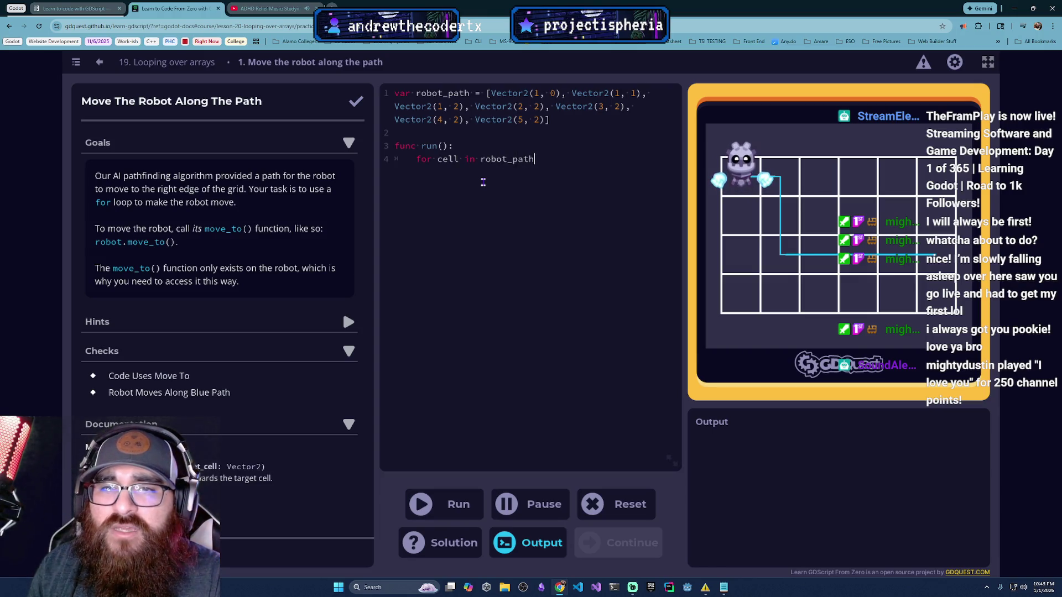
key(BackSpace)
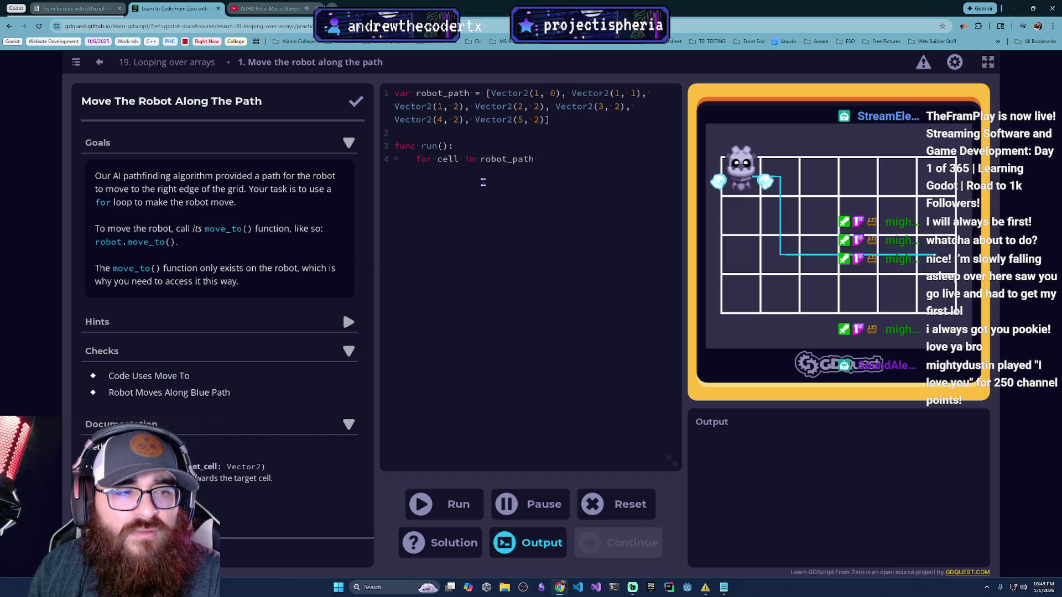
text(:)
key(Return)
Step: Add 'robot.move_to(cell)' as the loop body and run the code
key(Tab)
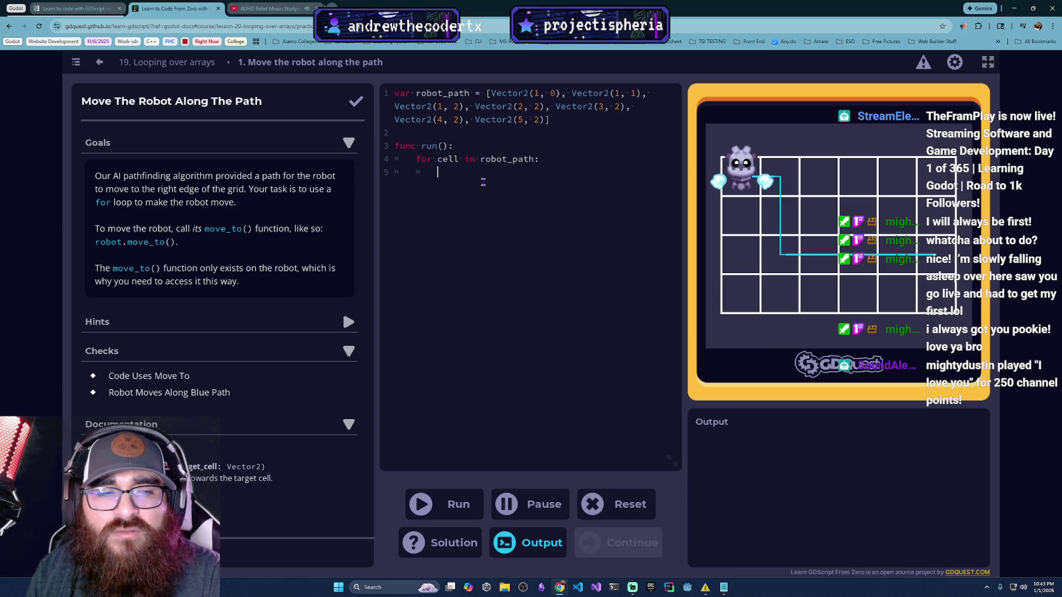
text(tur)
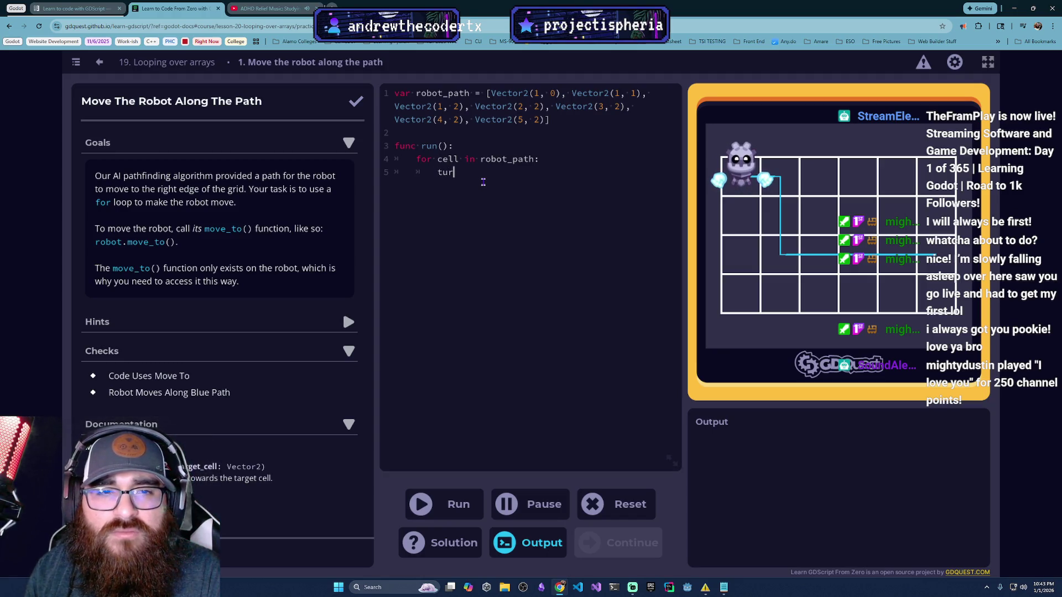
key(BackSpace)
key(BackSpace)
text(mov)
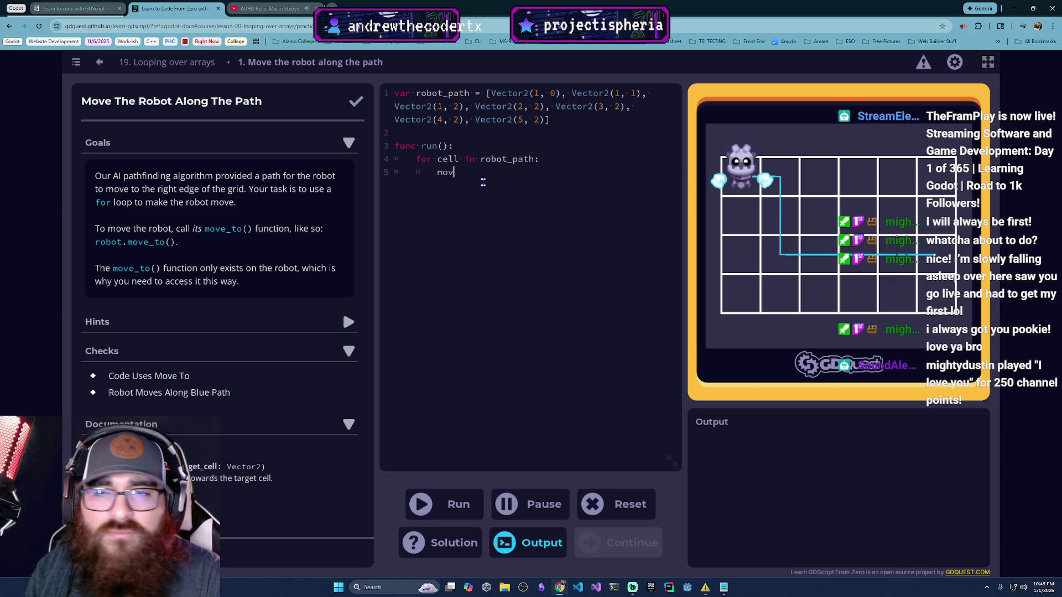
text(e)
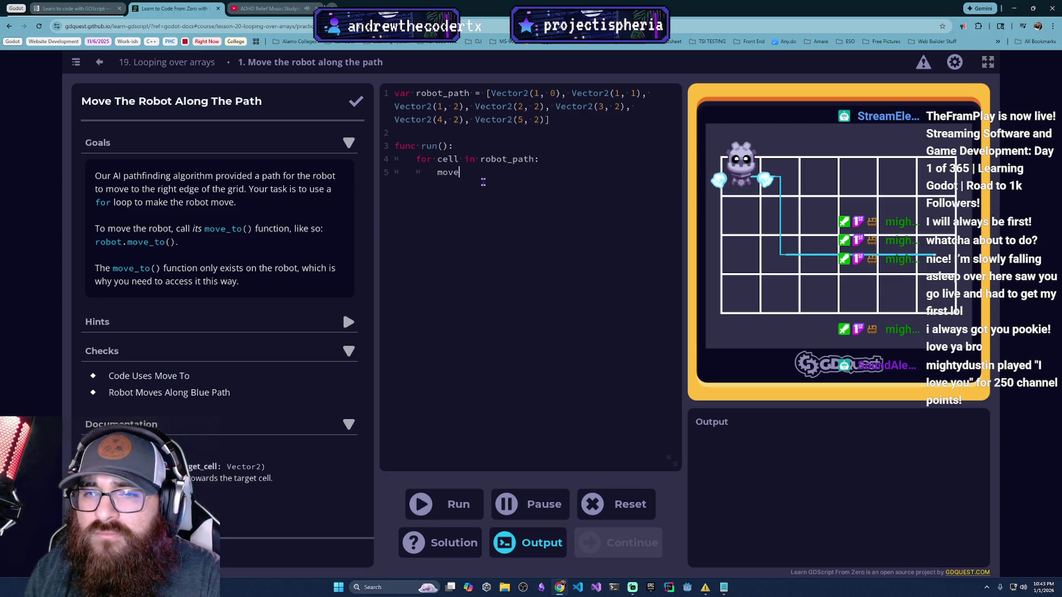
text(_t)
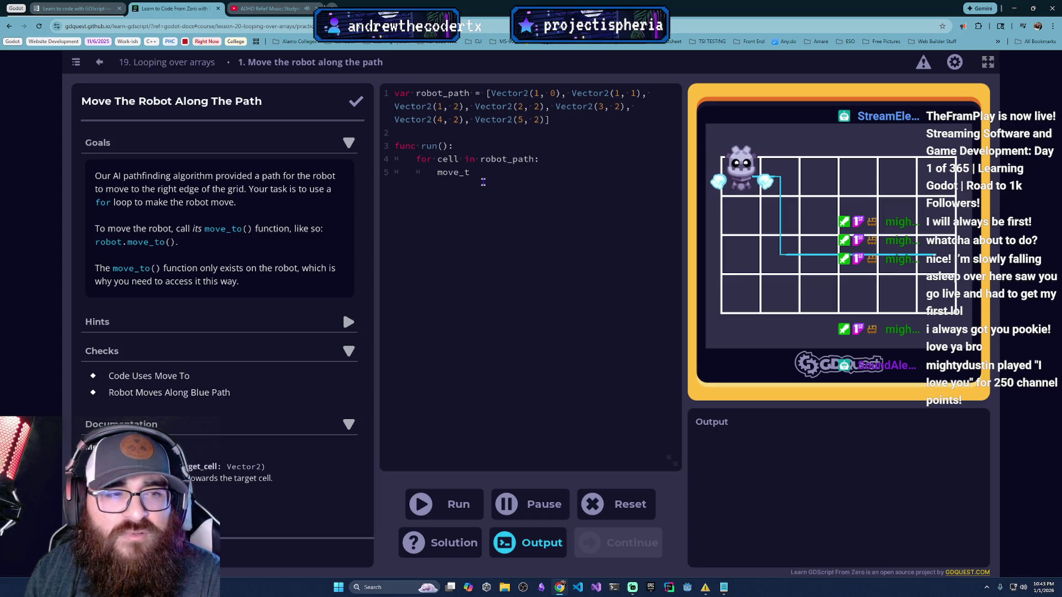
text(o(cell)
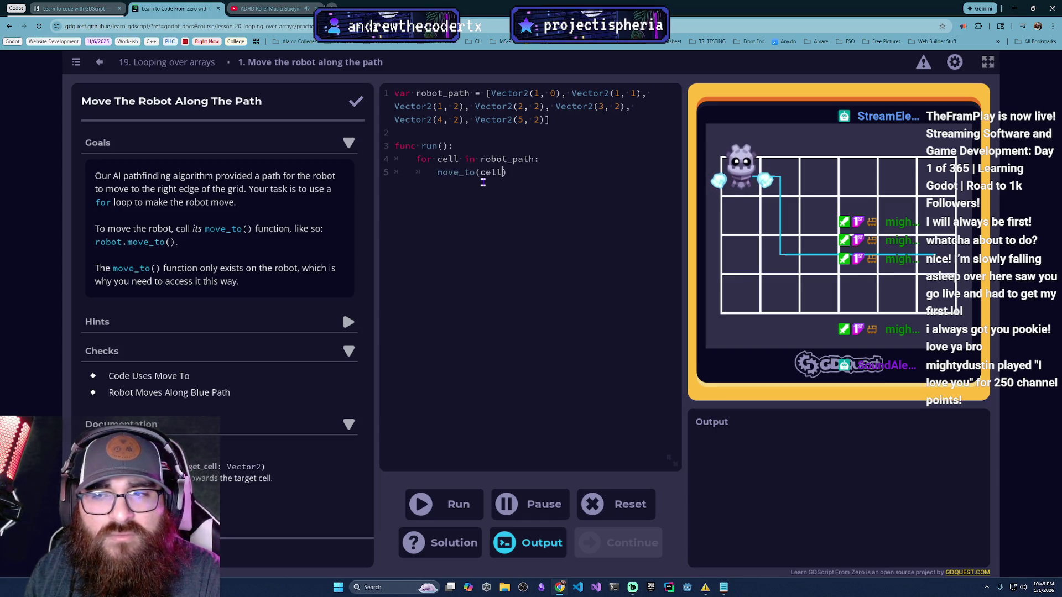
key(BackSpace)
key(BackSpace)
key(BackSpace)
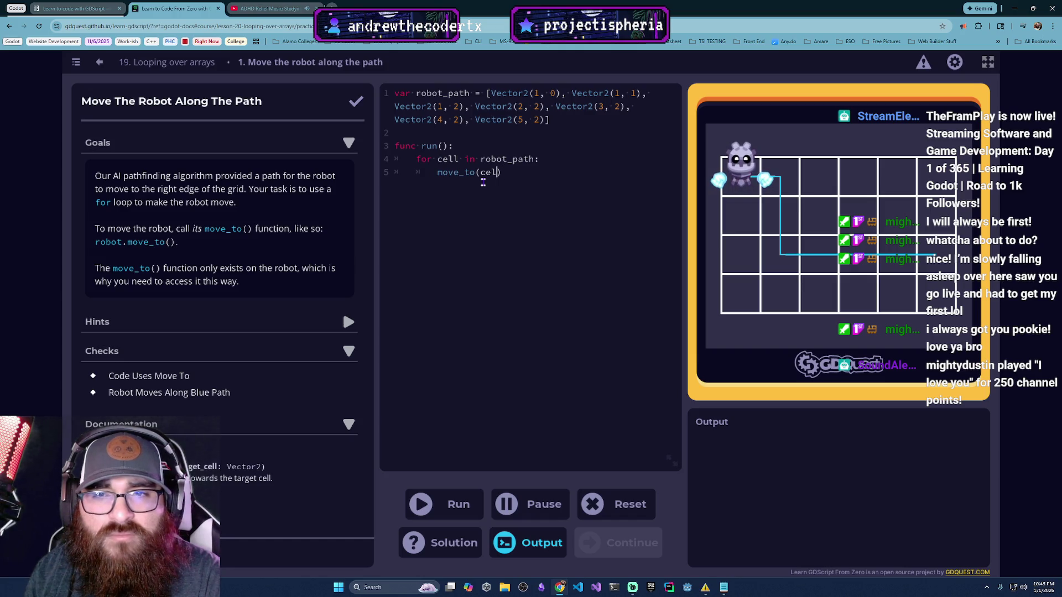
text(robot.move)
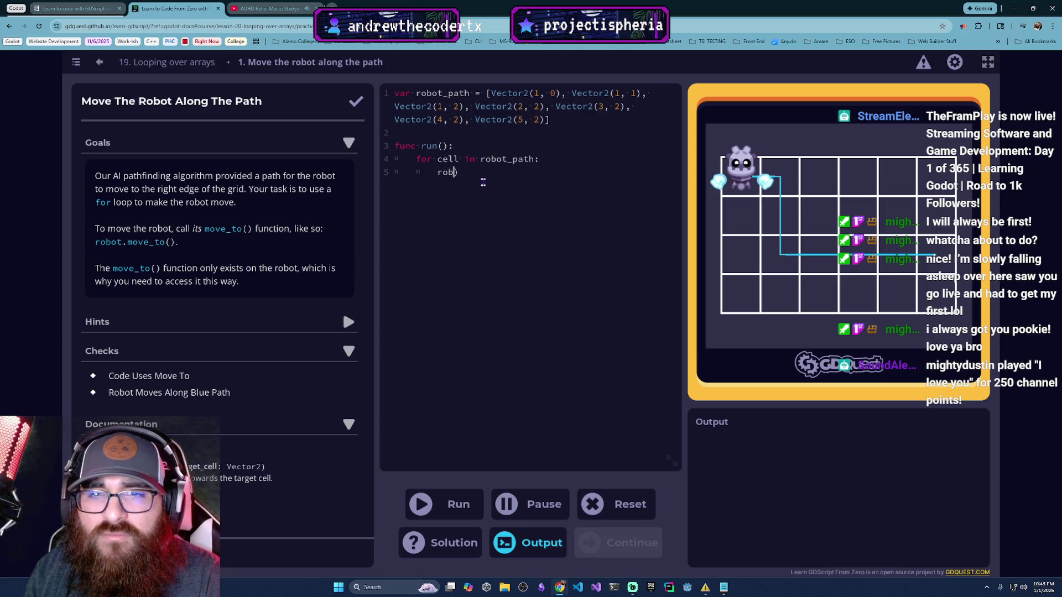
text(_to(cell)
key(BackSpace)
click(461, 506)
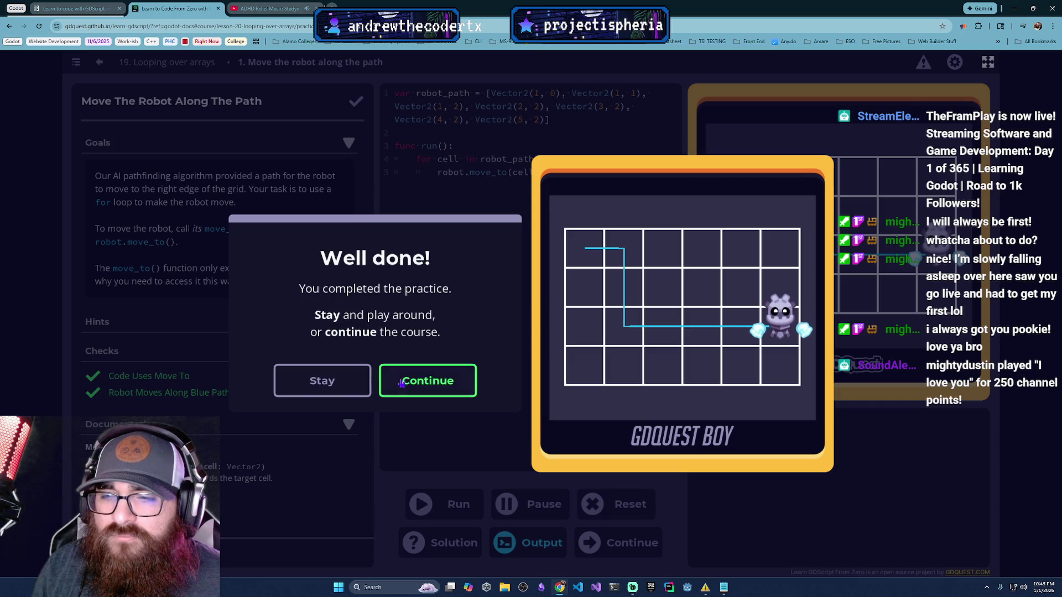
Step: Continue to 'Back To The Drawing Board' and begin 'for vector in rectangle_sizes:' in run()
click(401, 381)
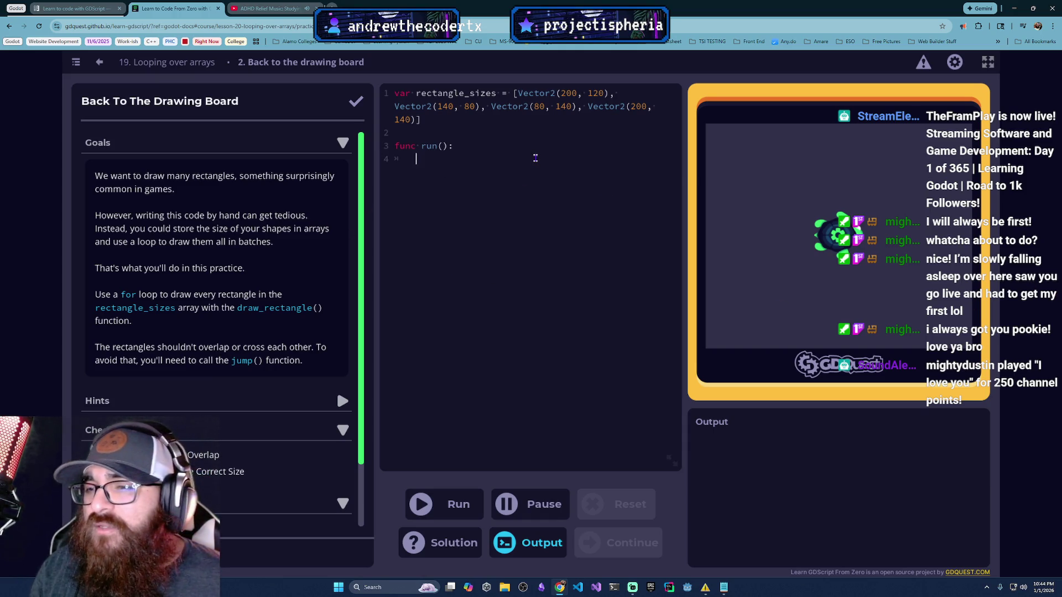
text(for )
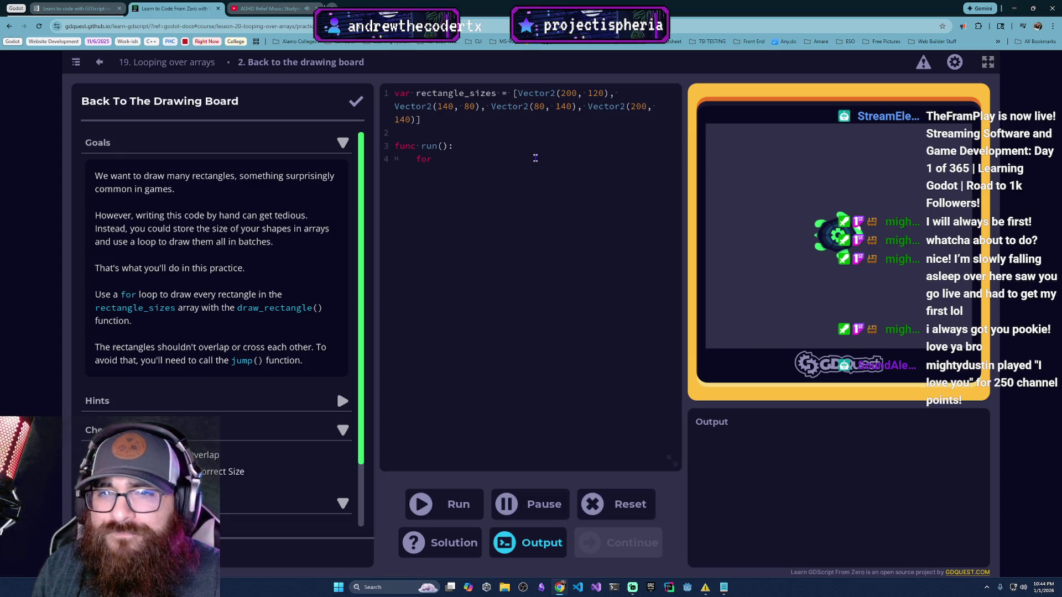
text(vector )
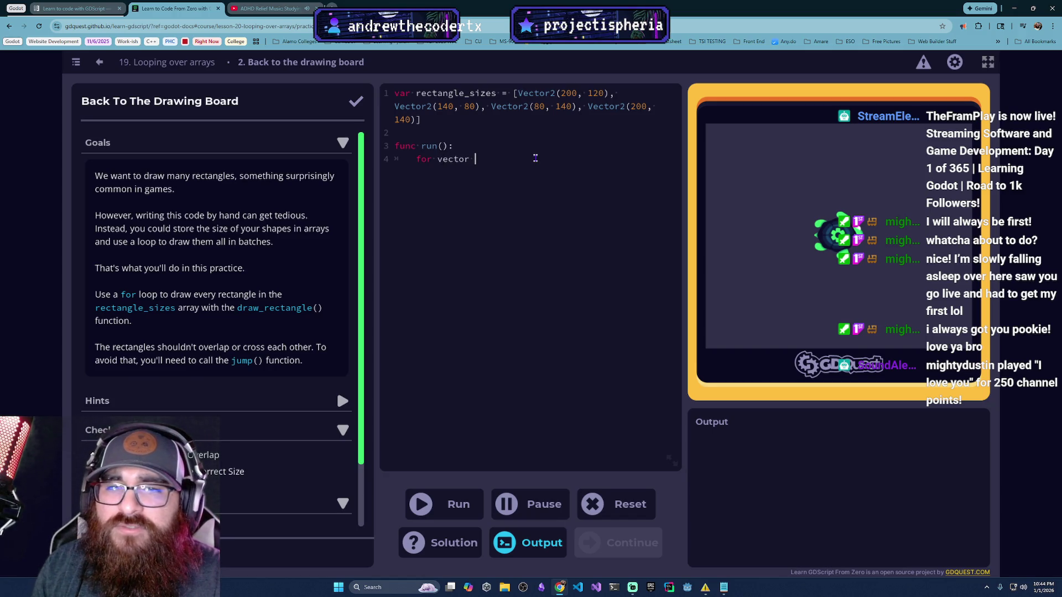
text(in rectangle)
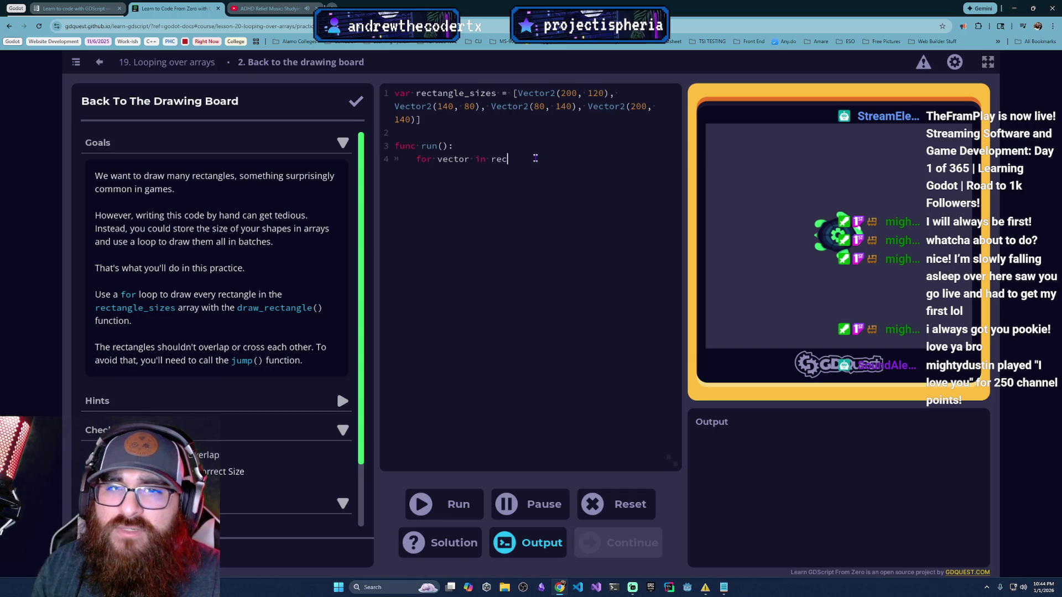
text(_sizes)
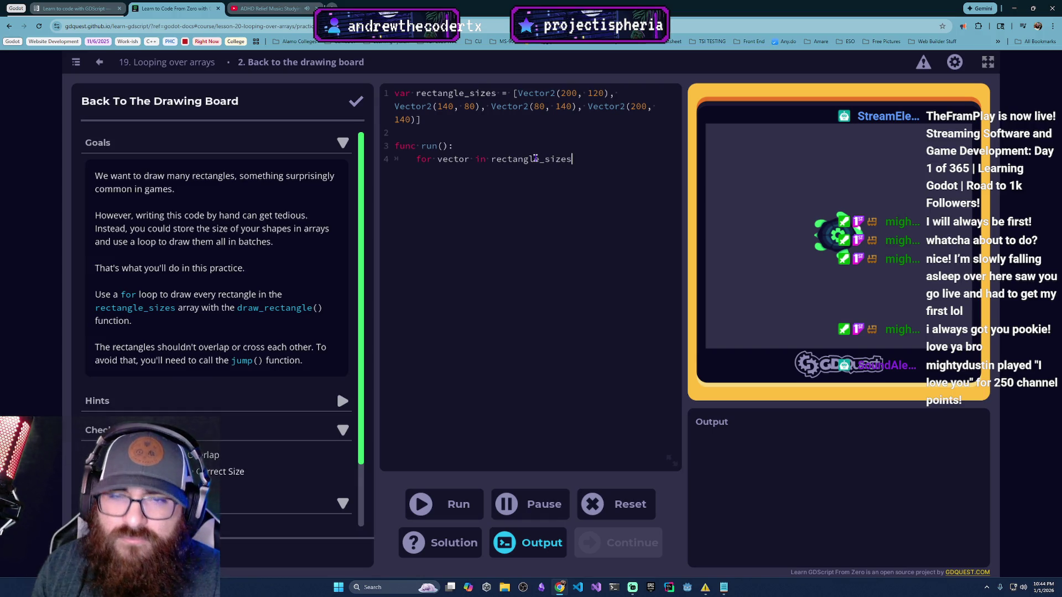
text(:)
key(Return)
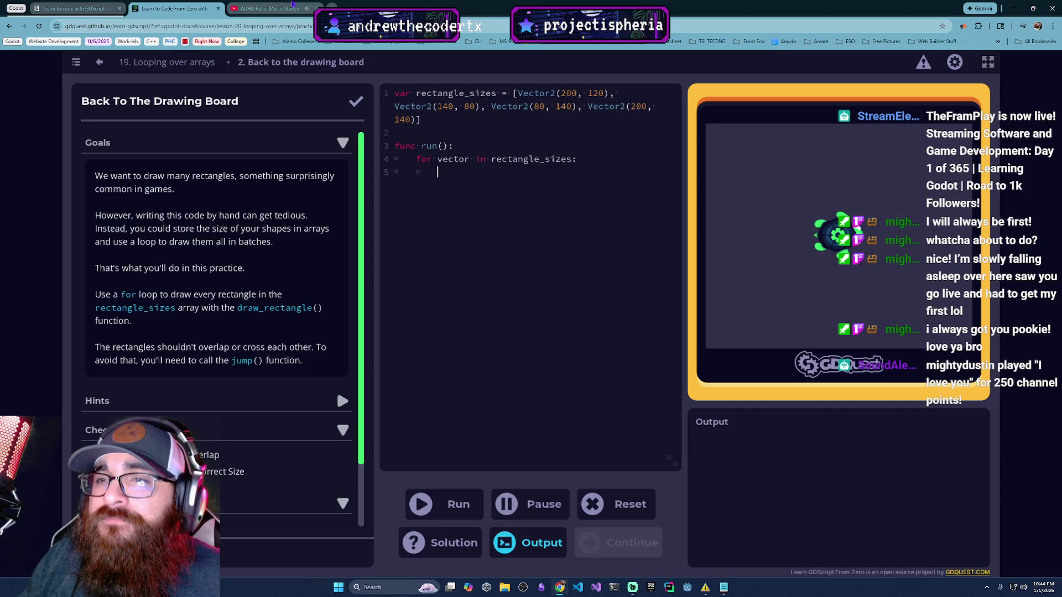
Step: Check the ADHD Relief Music video tab, then return to the drawing board practice
click(295, 6)
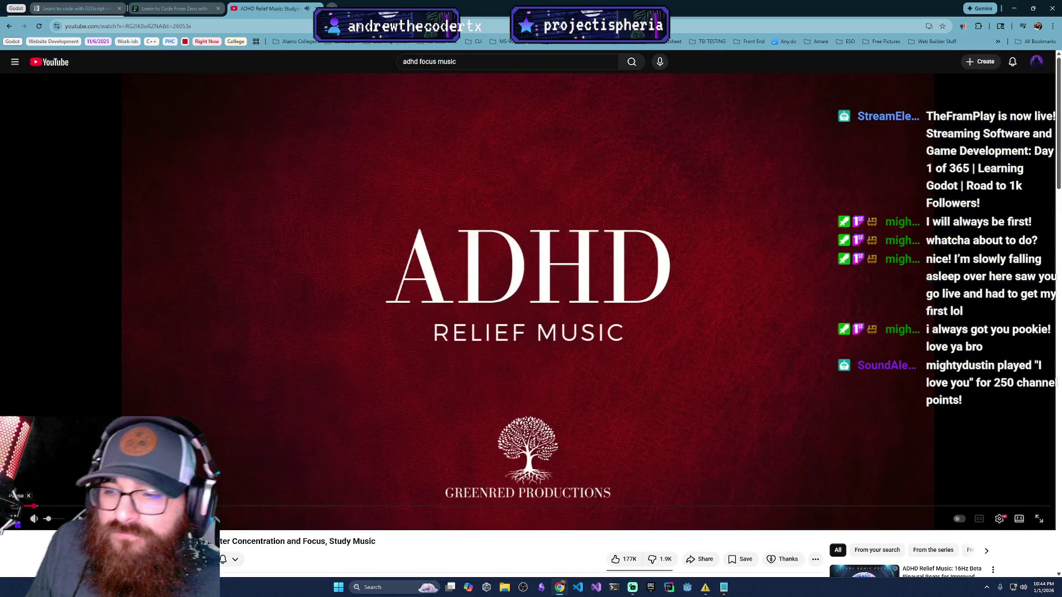
key(ctrl+shift+Tab)
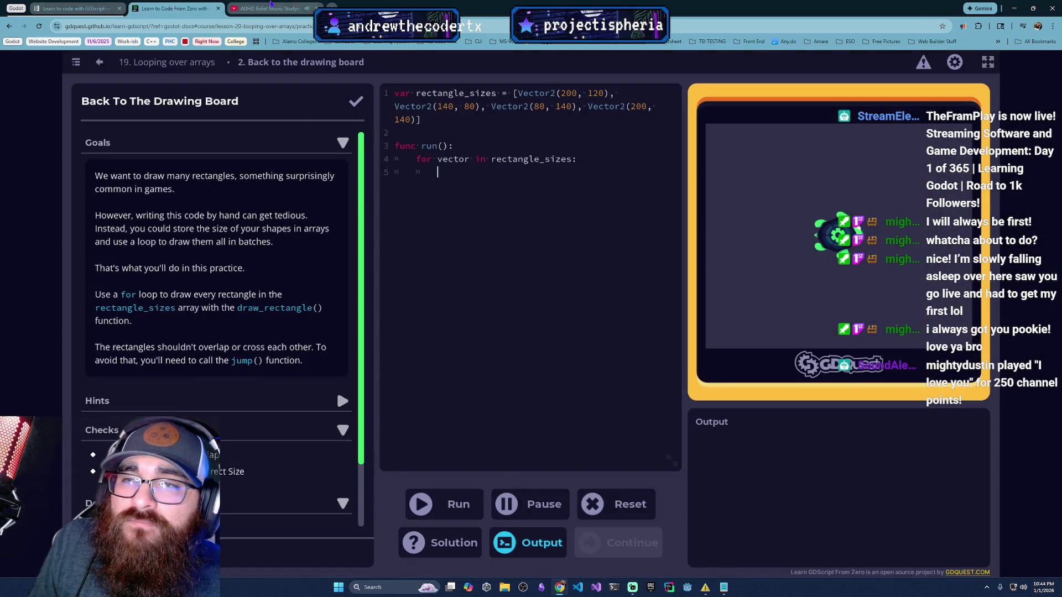
click(271, 6)
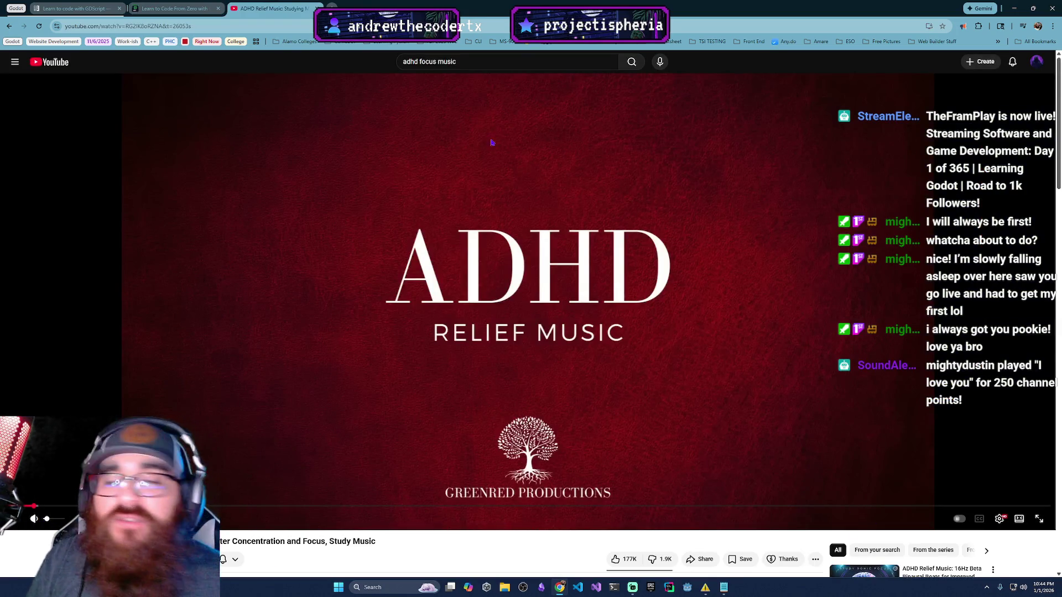
key(ctrl+shift+Tab)
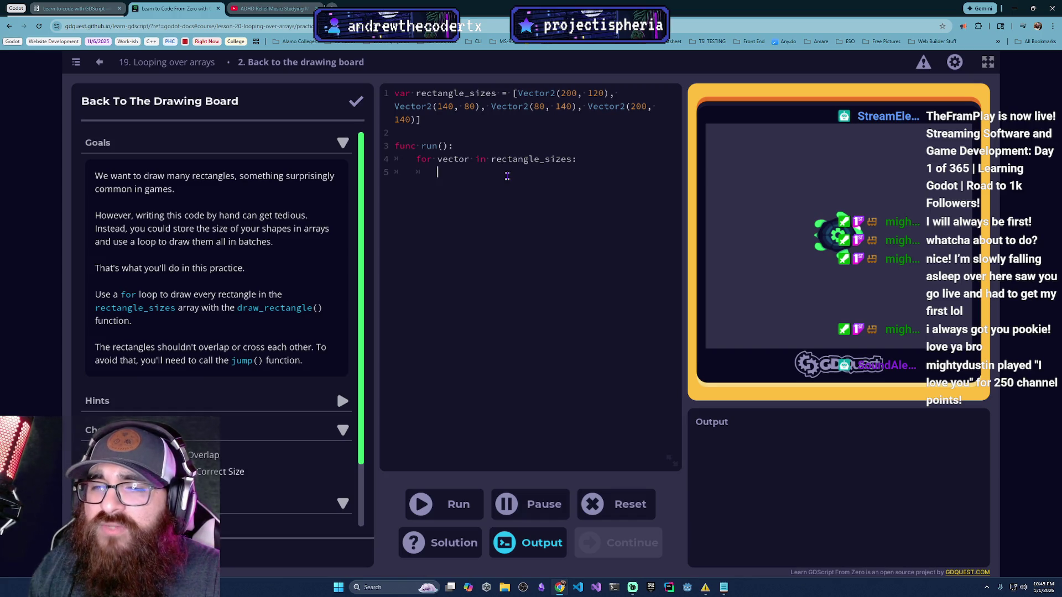
Step: Add draw_rectangle() and jump(300,0) calls inside the for loop and run it
text(draw)
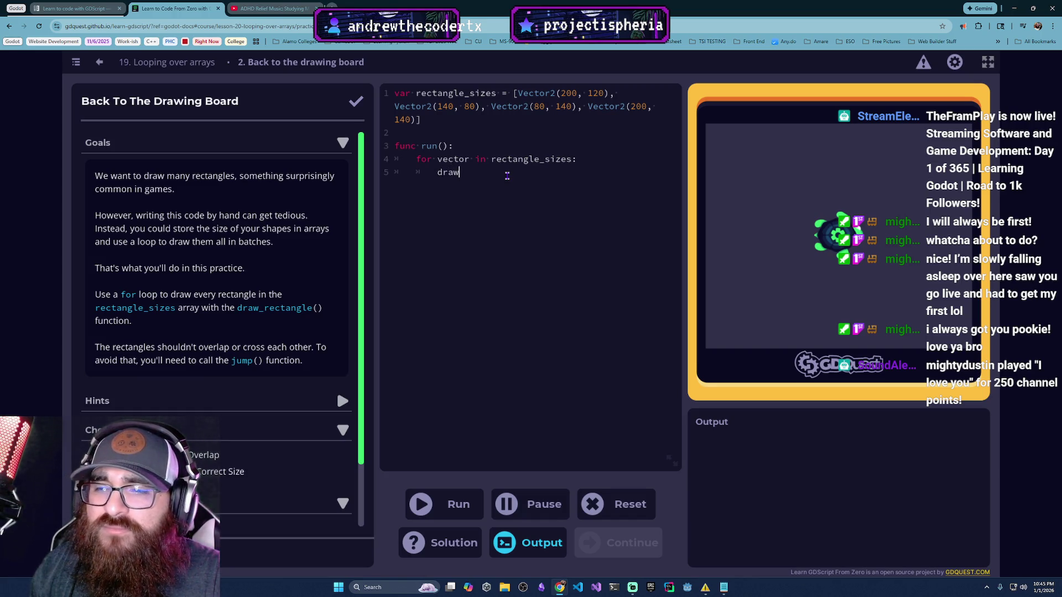
text(_rectan)
text(gle)
text(() 		)
text(jump())
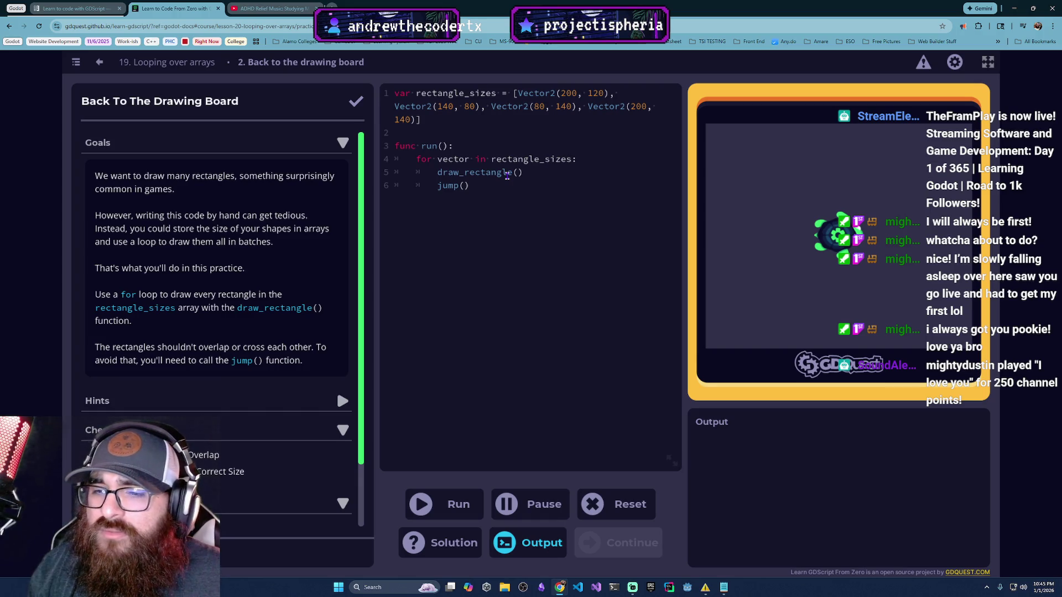
text(300,0)
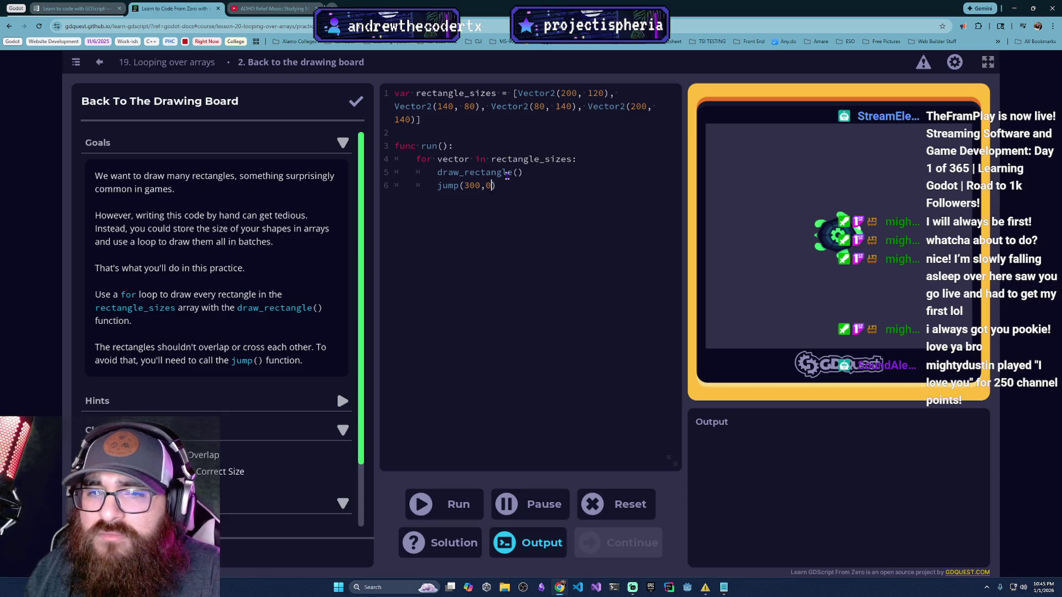
click(468, 494)
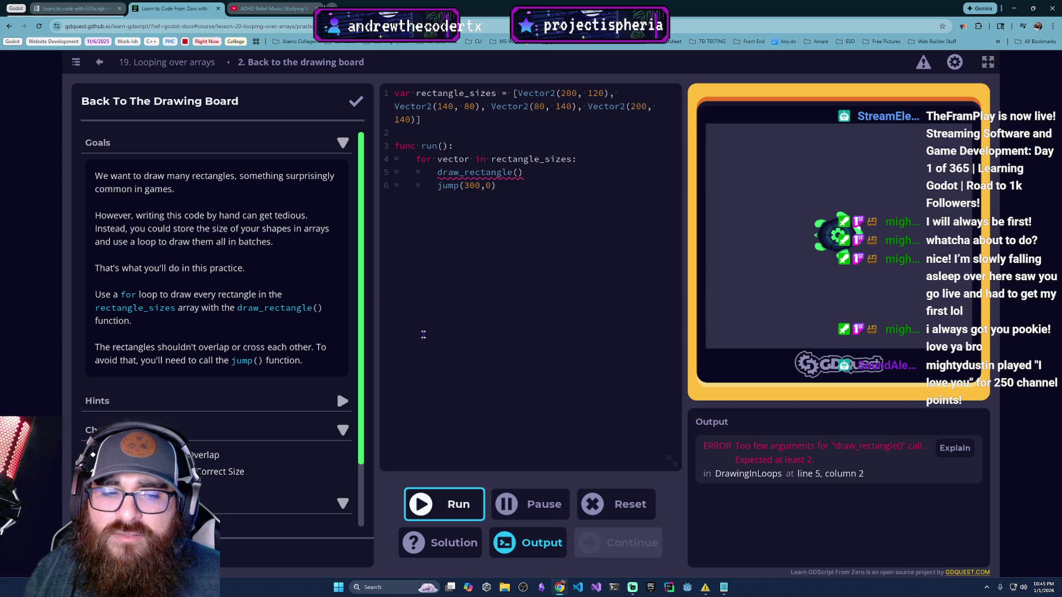
Step: Fix the call to draw_rectangle(vector.x,vector.y) and run the corrected loop
mouse_move(517, 172)
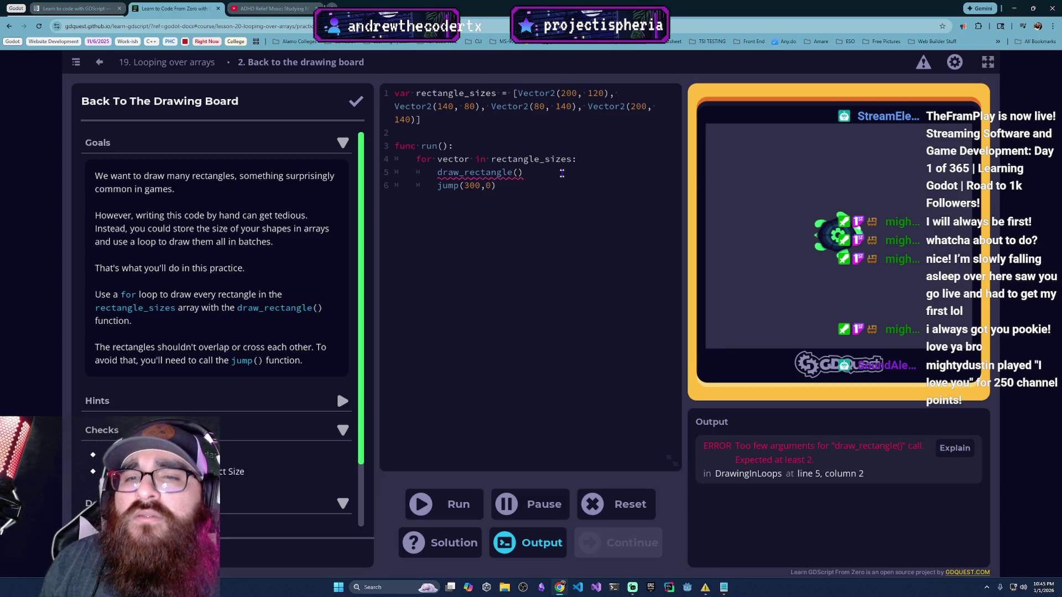
text(vecto)
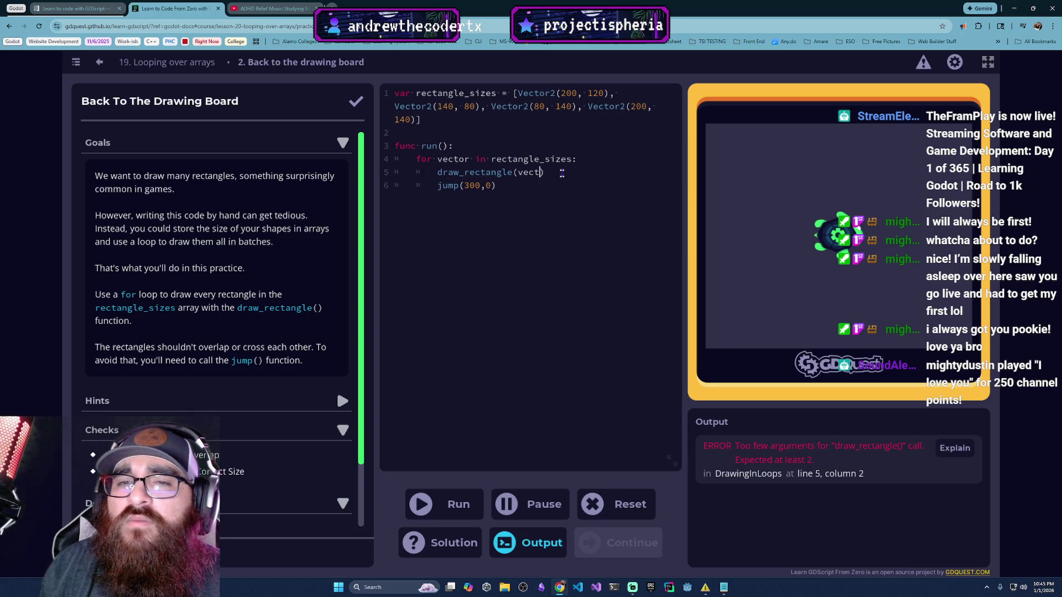
text(r.x,vec)
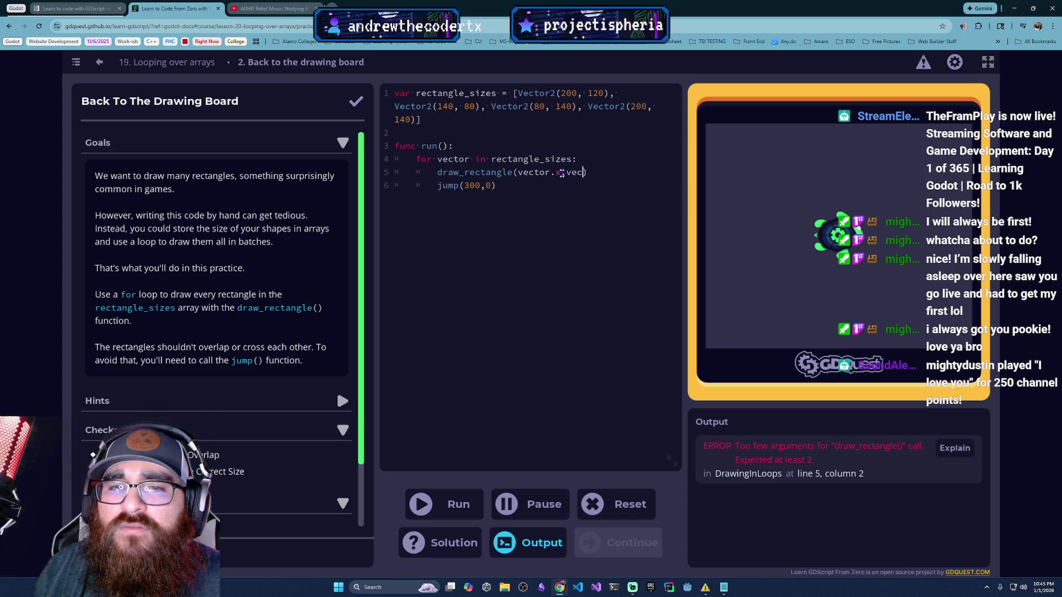
text(tor)
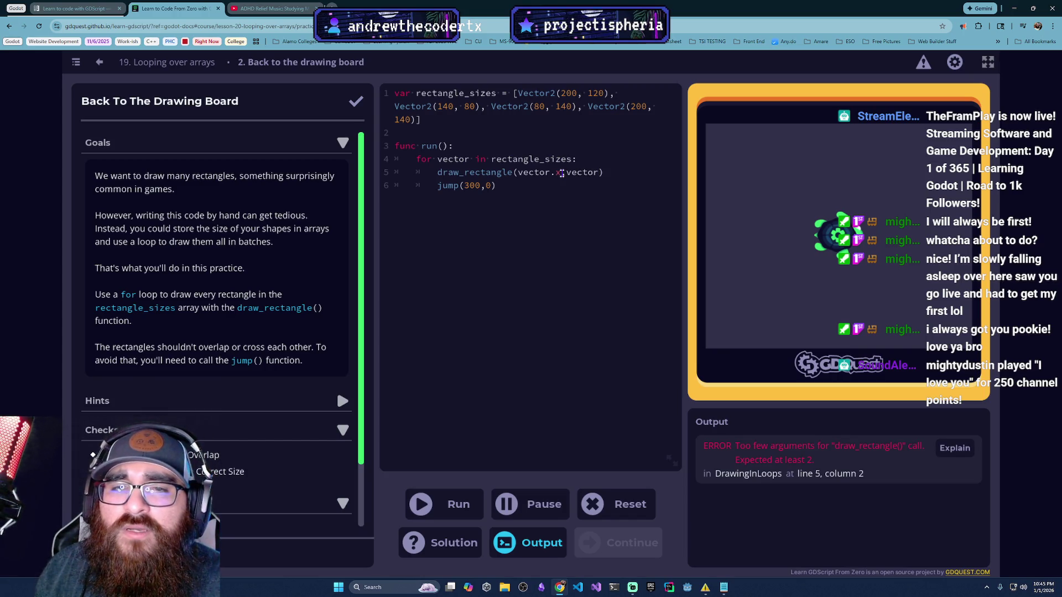
text(.y)
click(434, 510)
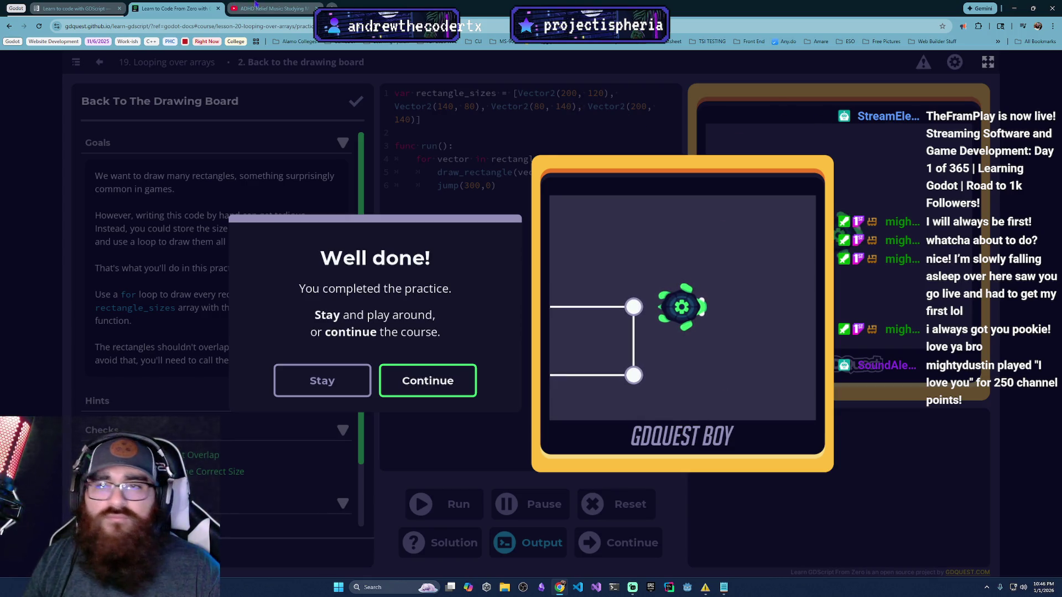
Step: Close the YouTube music tab and return to the completed practice
click(271, 7)
click(158, 7)
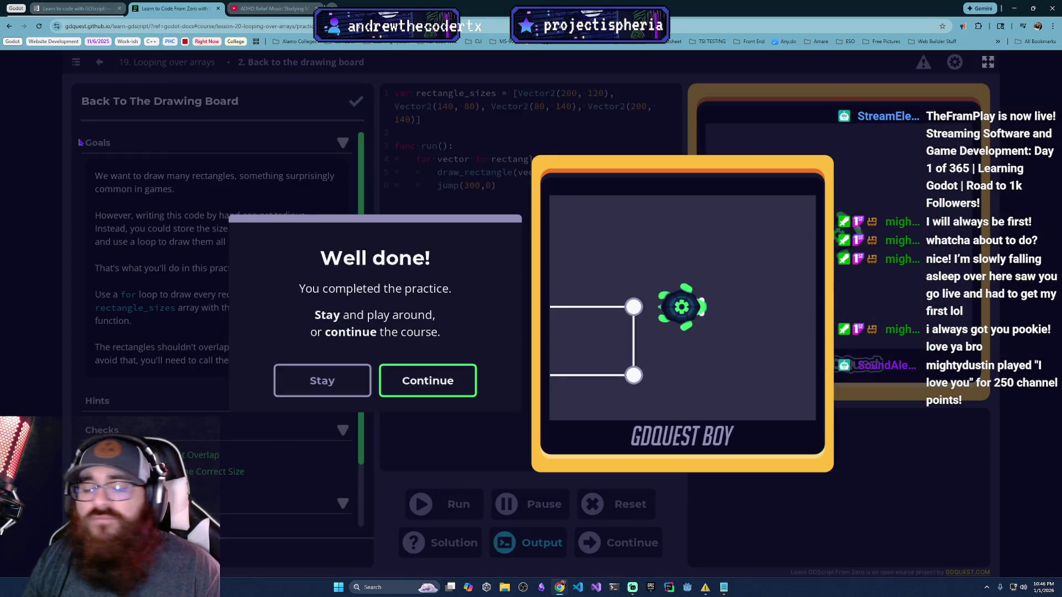
click(295, 7)
key(ctrl+w)
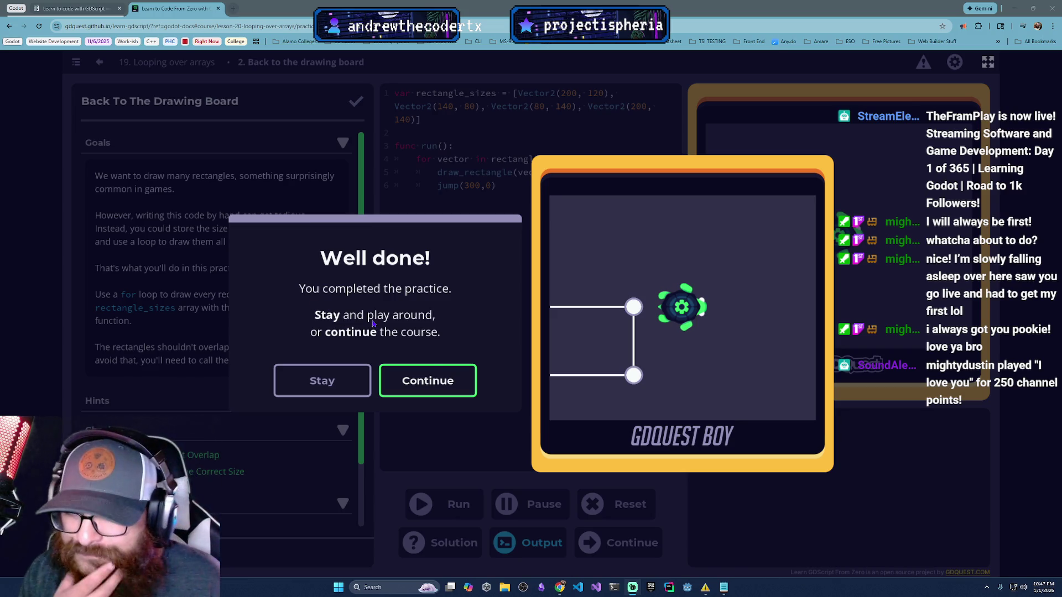
Step: Continue past the Well done and Lesson complete dialogs and open Lesson 23, Accessing values in arrays
click(428, 380)
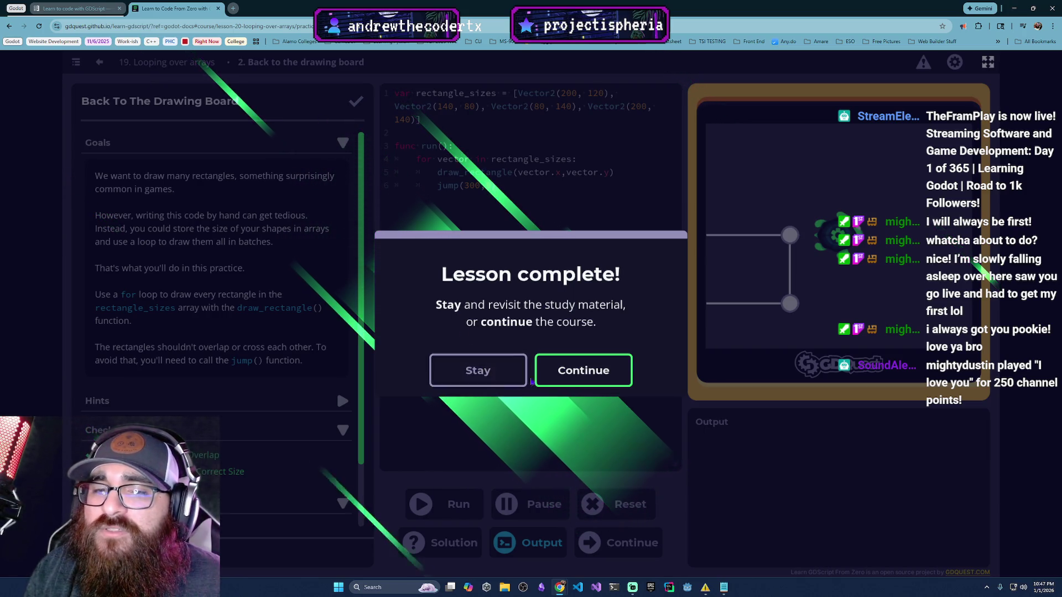
click(524, 381)
click(75, 62)
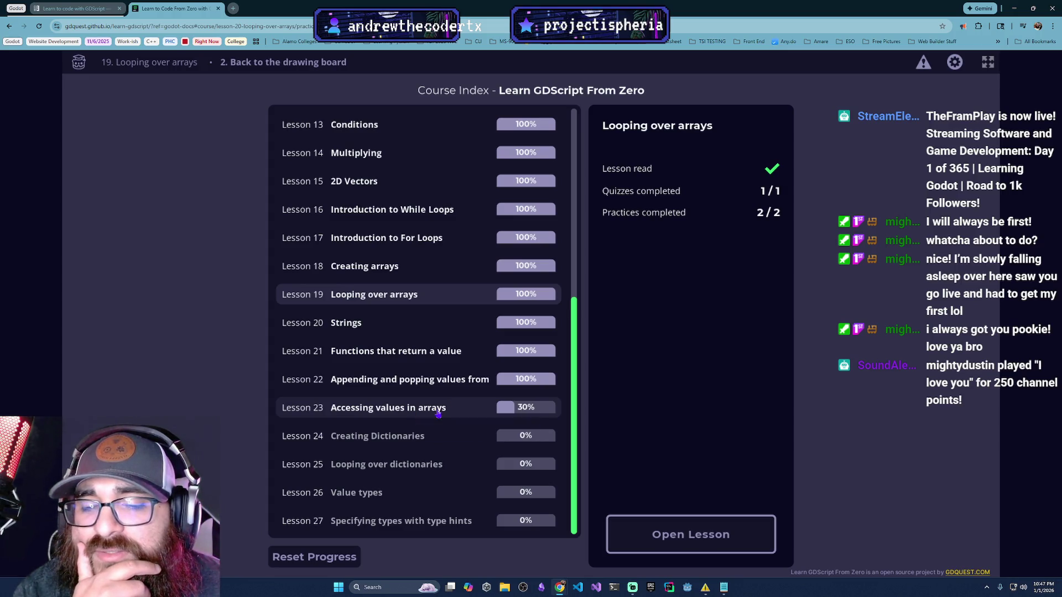
click(452, 406)
click(654, 537)
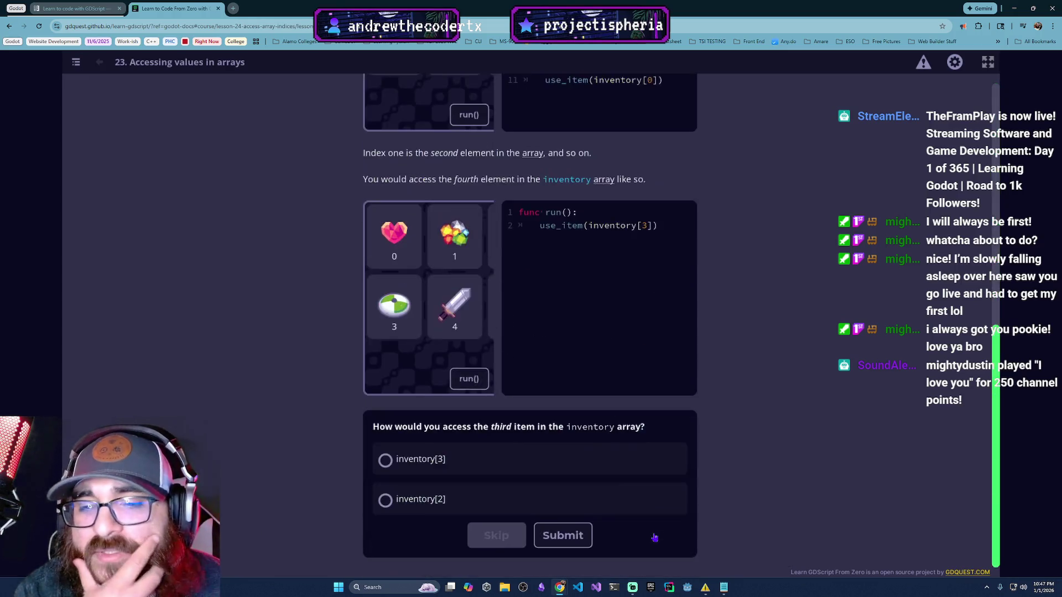
scroll(600, 505, up, 10)
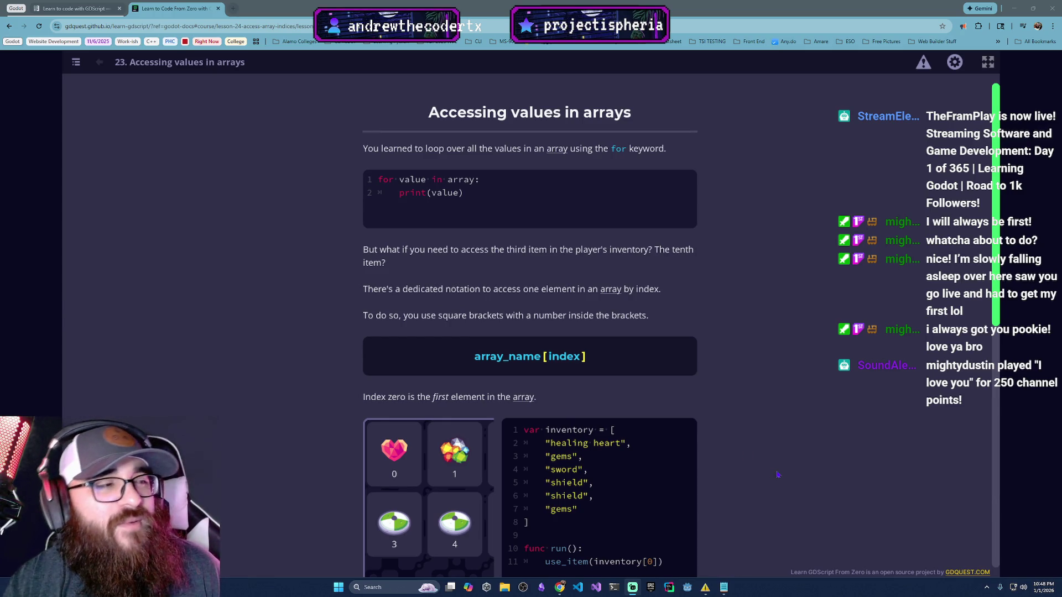
scroll(819, 460, down, 2)
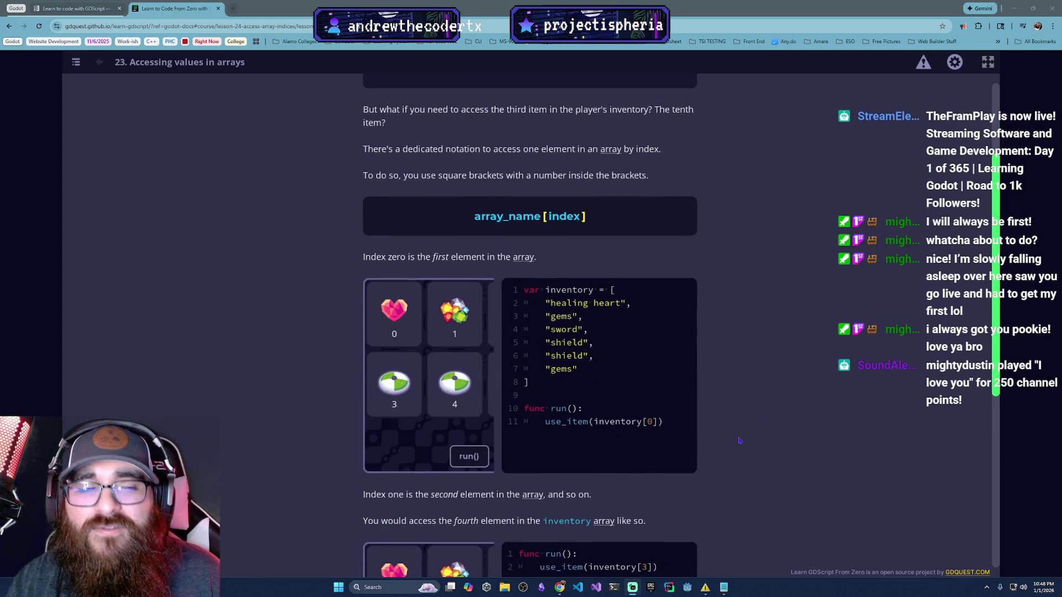
scroll(664, 389, up, 2)
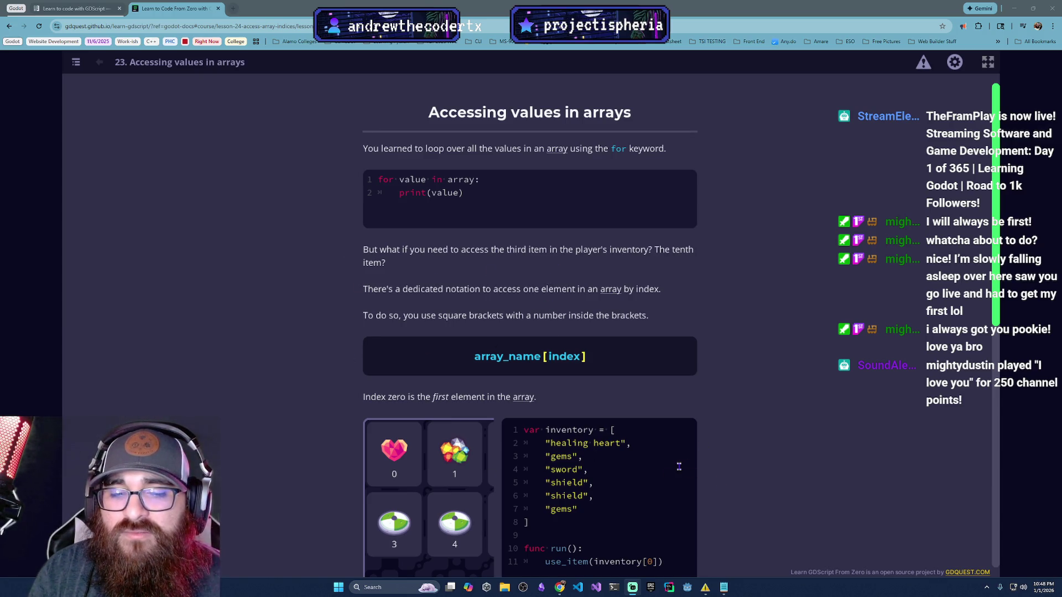
scroll(657, 420, down, 2)
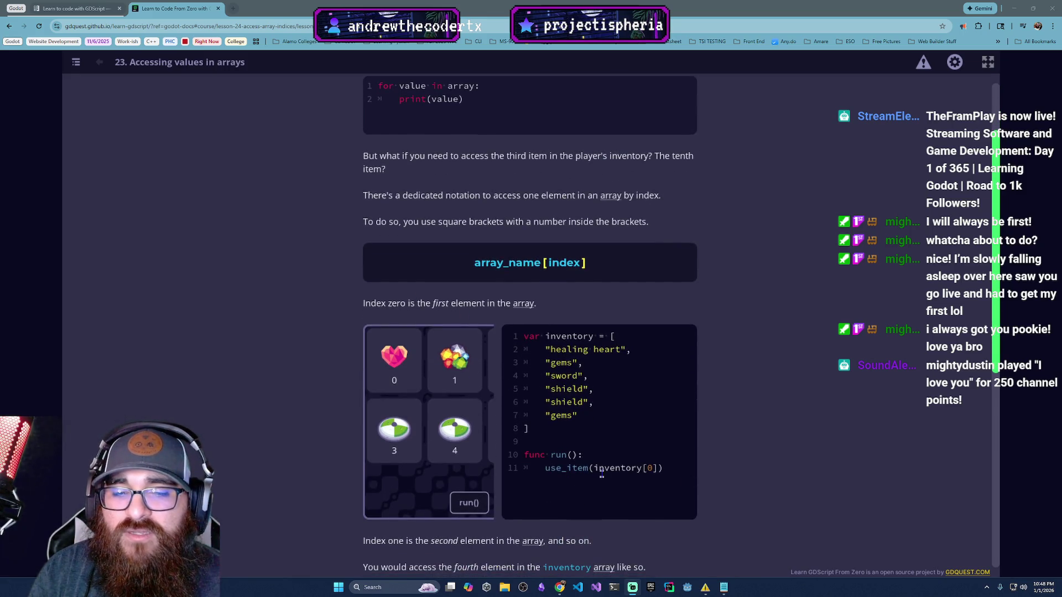
scroll(667, 538, down, 3)
scroll(641, 520, down, 1)
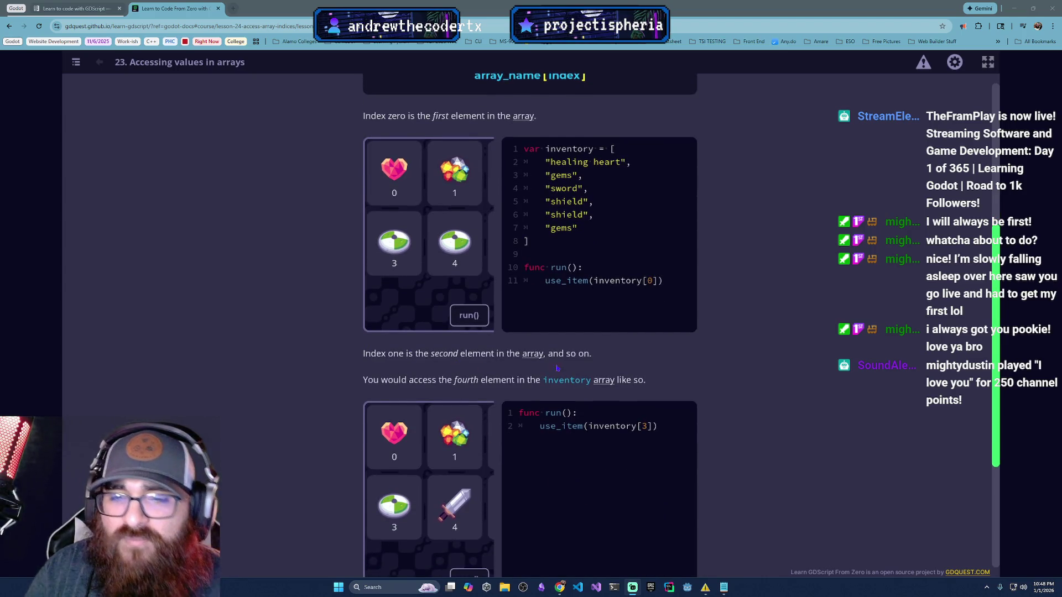
click(484, 316)
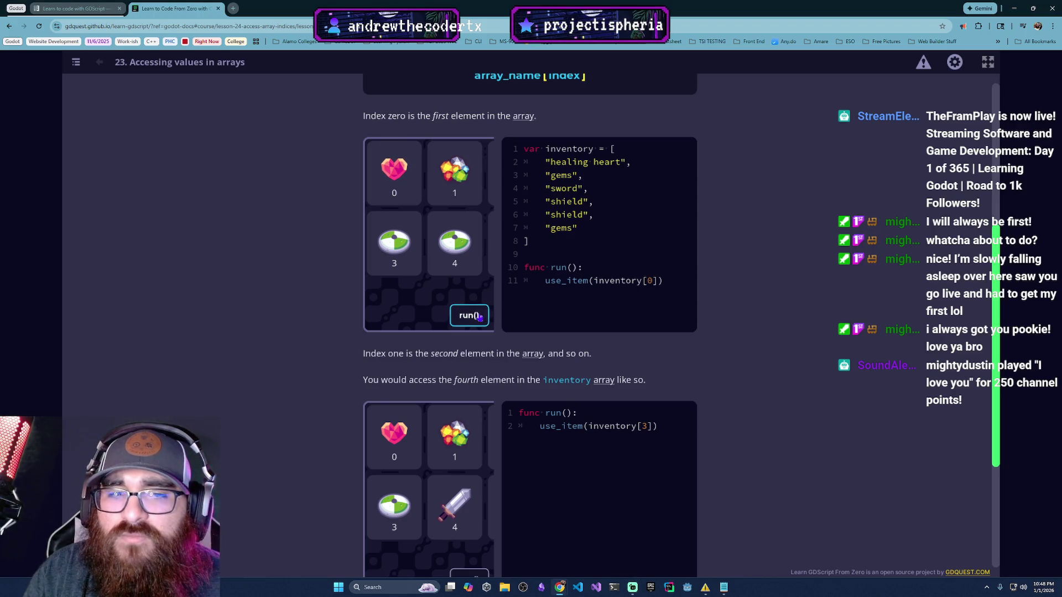
Step: Run the inventory example and submit inventory[2] as the third-item quiz answer
scroll(475, 357, down, 2)
click(465, 485)
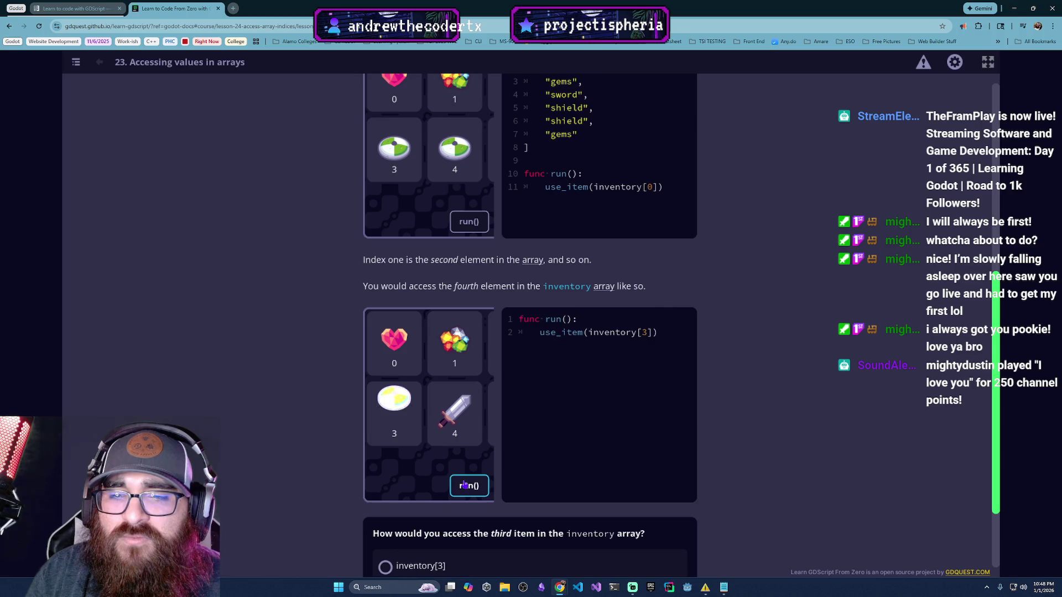
scroll(465, 485, down, 2)
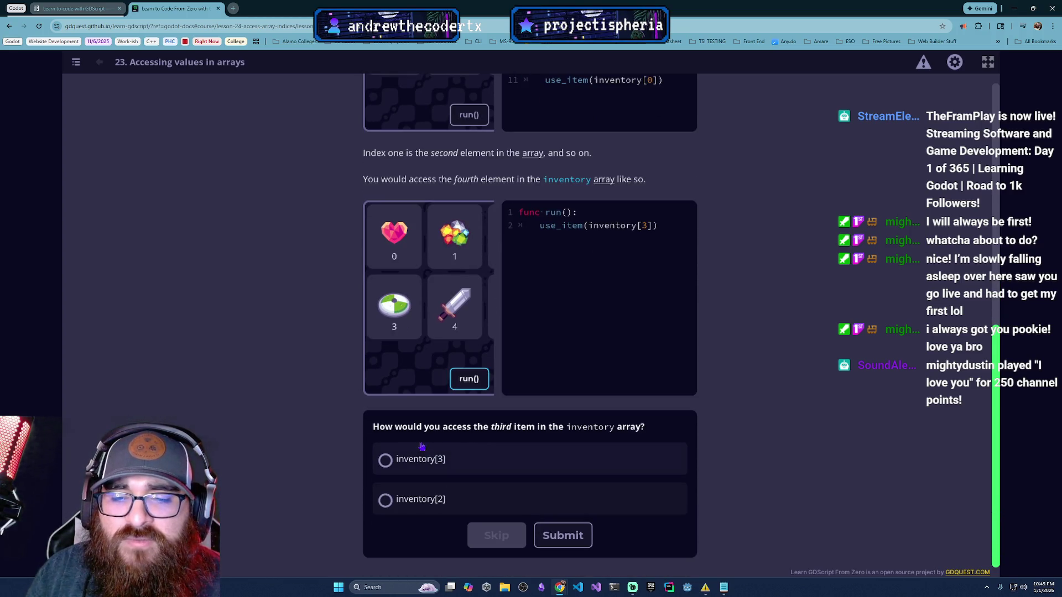
click(493, 463)
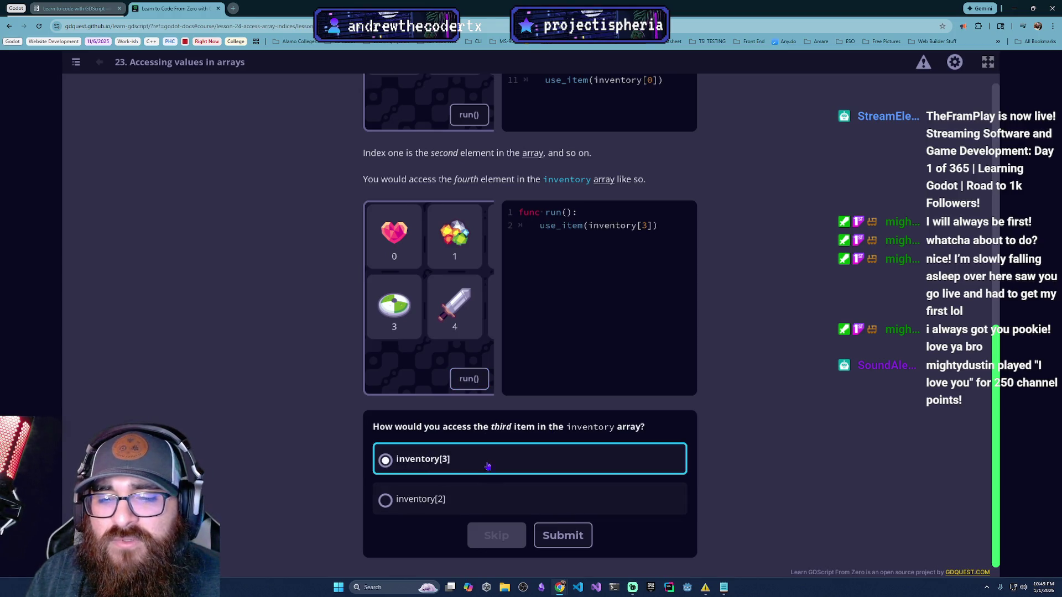
click(467, 497)
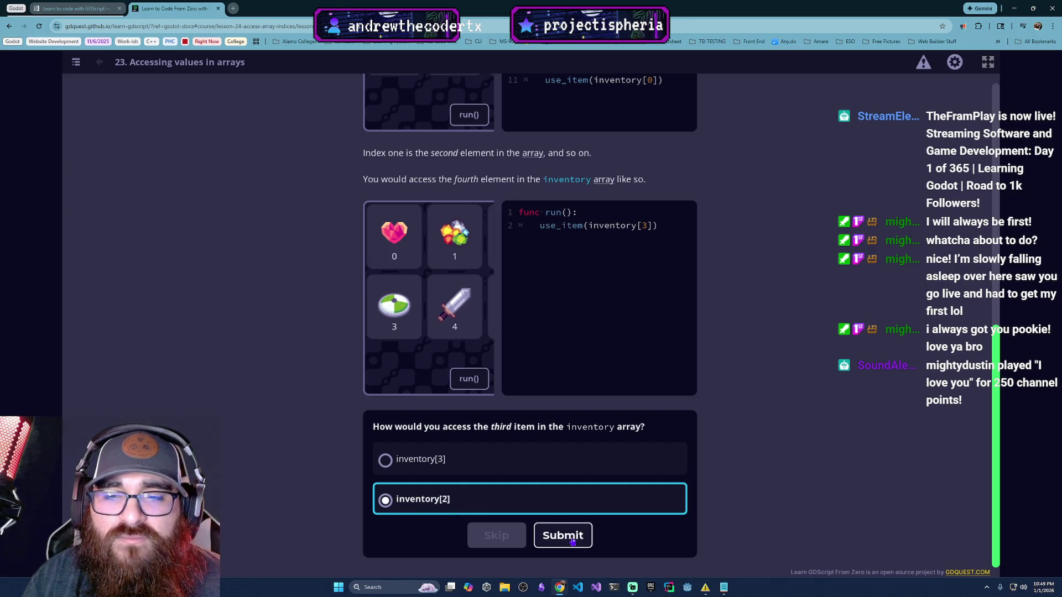
click(573, 544)
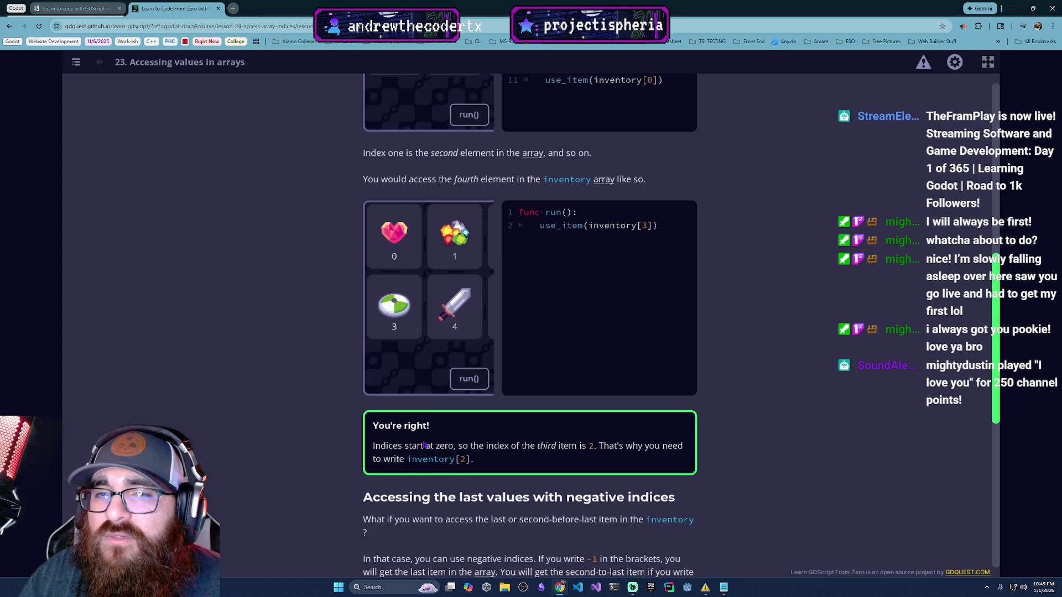
Step: Run the inventory[3] example to use the item at index 3
click(467, 381)
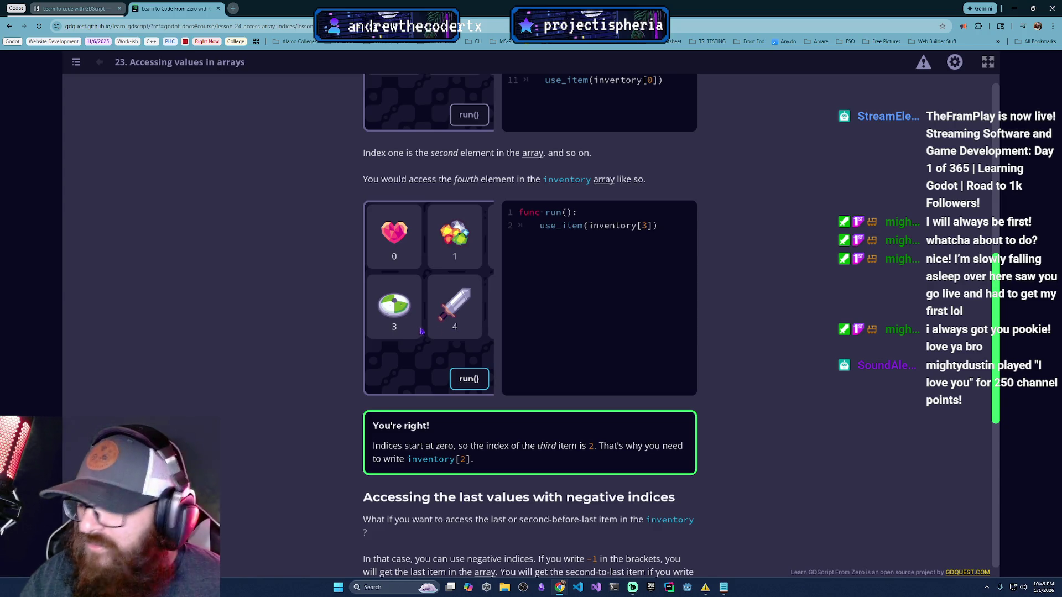
scroll(528, 423, down, 1)
scroll(515, 475, down, 1)
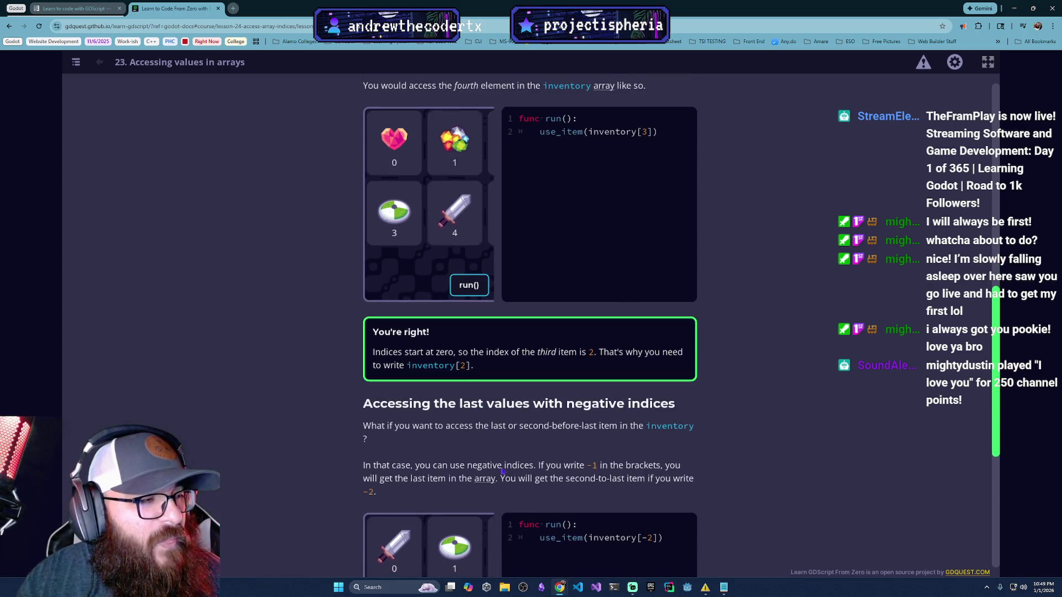
scroll(466, 456, up, 1)
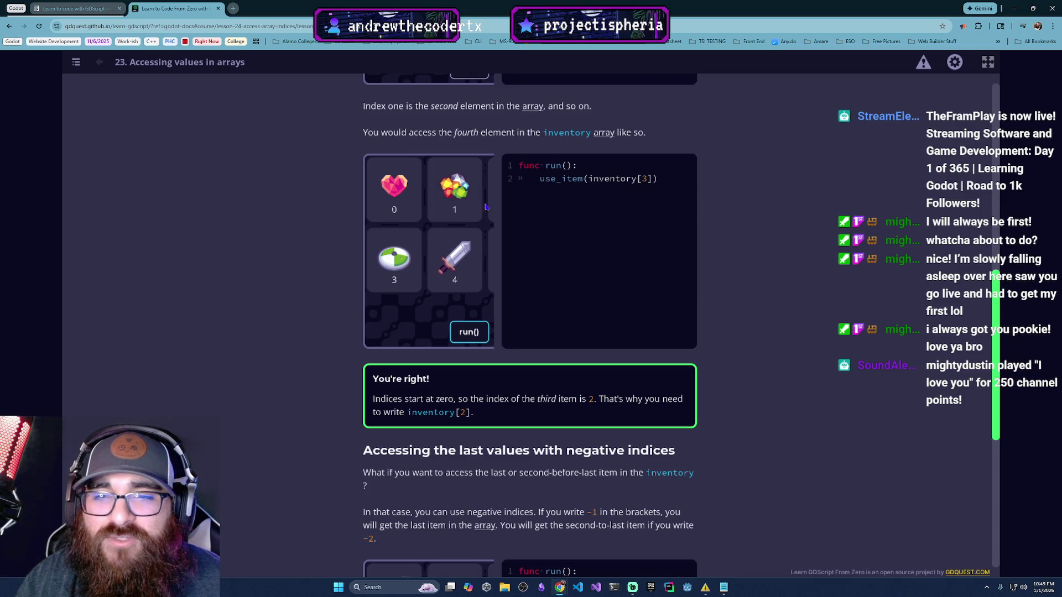
click(652, 179)
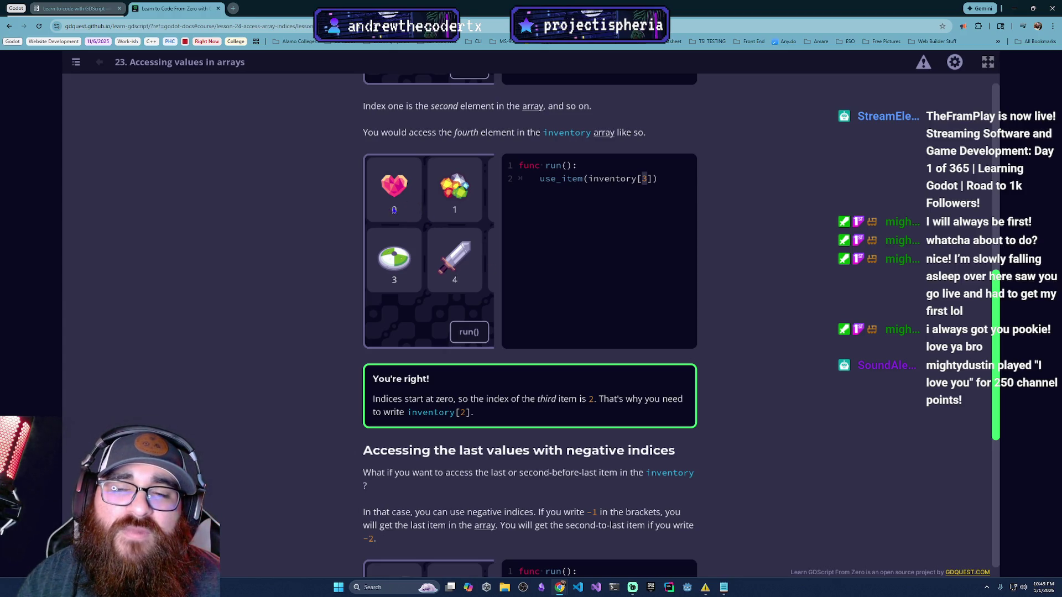
click(468, 334)
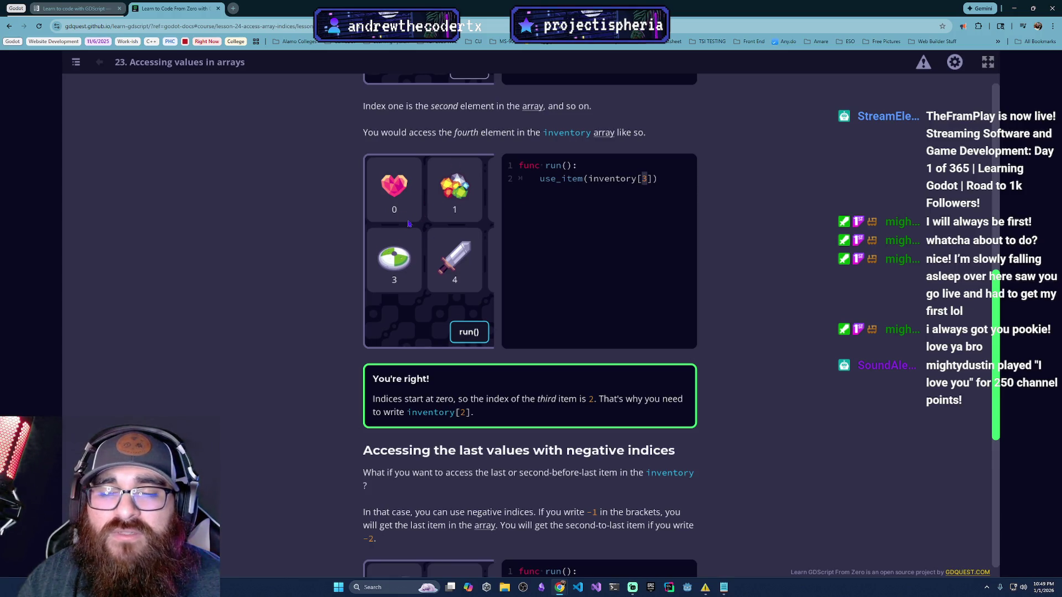
Step: Scroll to the negative indices section and run the inventory[-2] example
scroll(420, 233, down, 4)
scroll(431, 245, up, 3)
scroll(416, 252, down, 1)
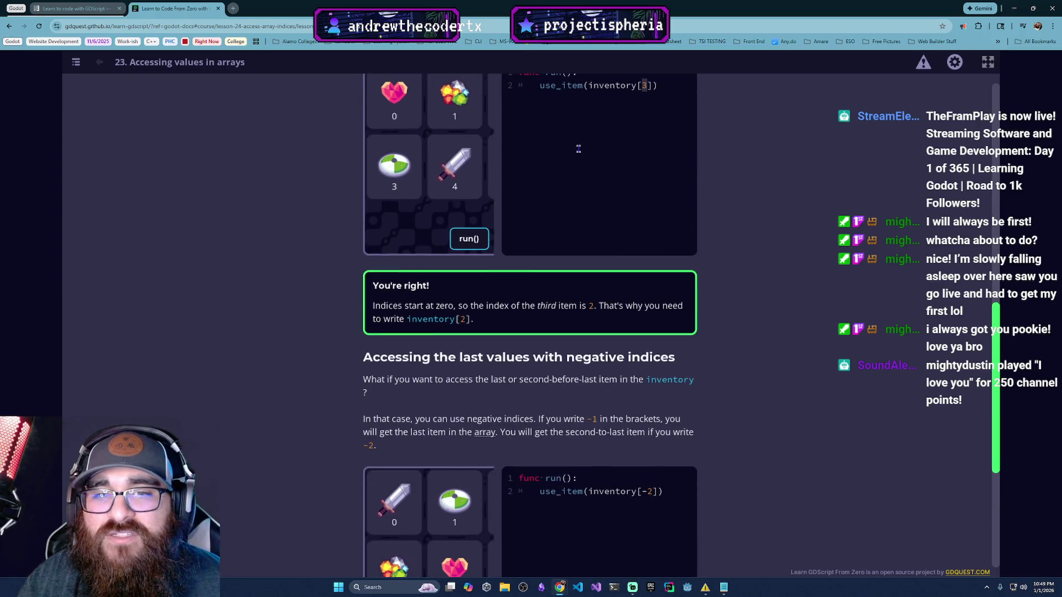
scroll(492, 437, down, 3)
scroll(493, 436, down, 1)
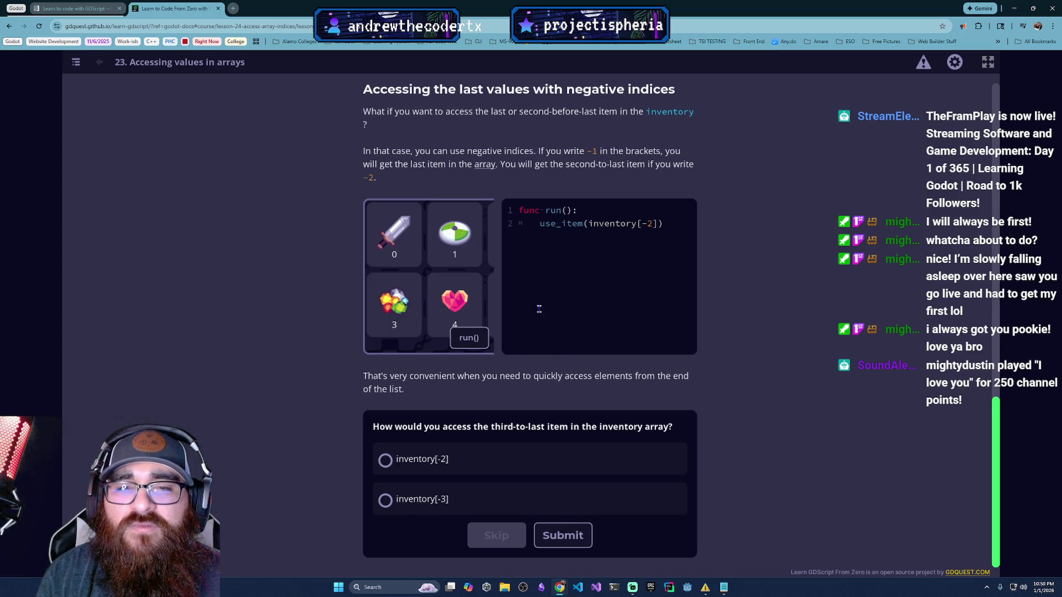
click(479, 342)
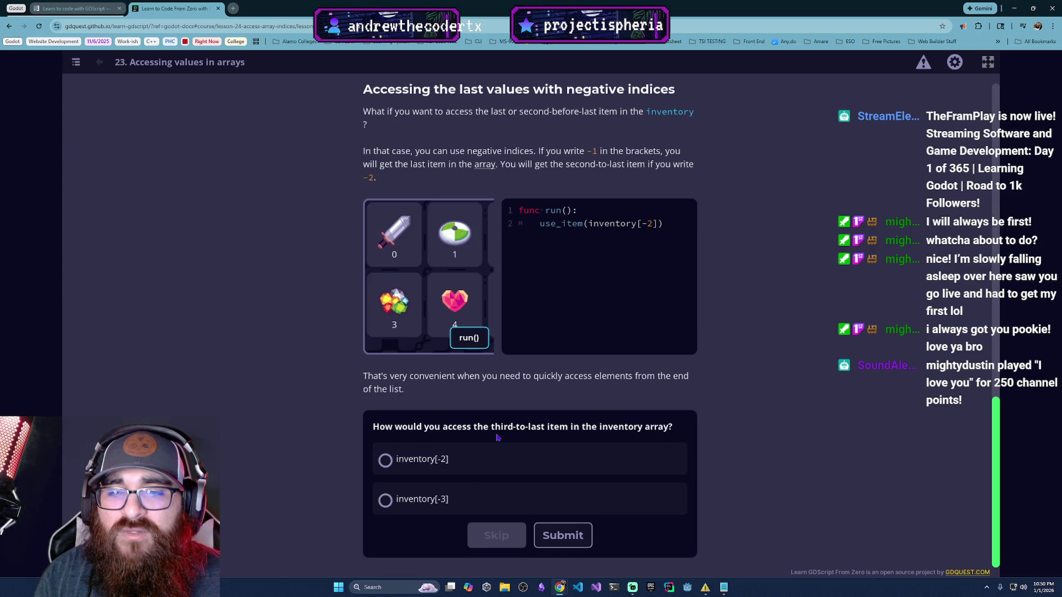
Step: Answer the third-to-last-item quiz with inventory[-3] and submit it
click(477, 507)
click(550, 541)
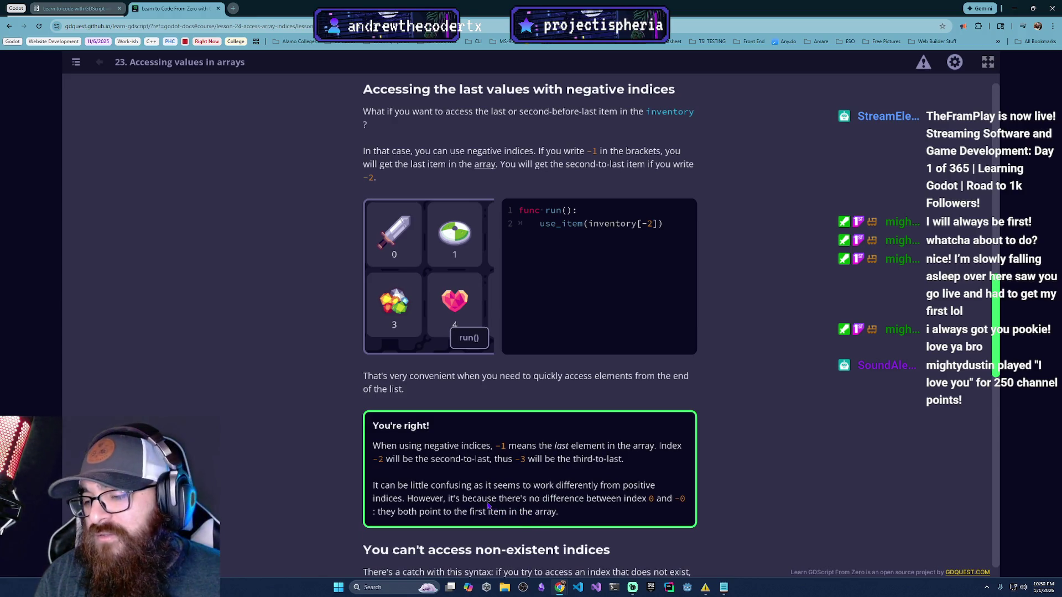
scroll(522, 519, down, 2)
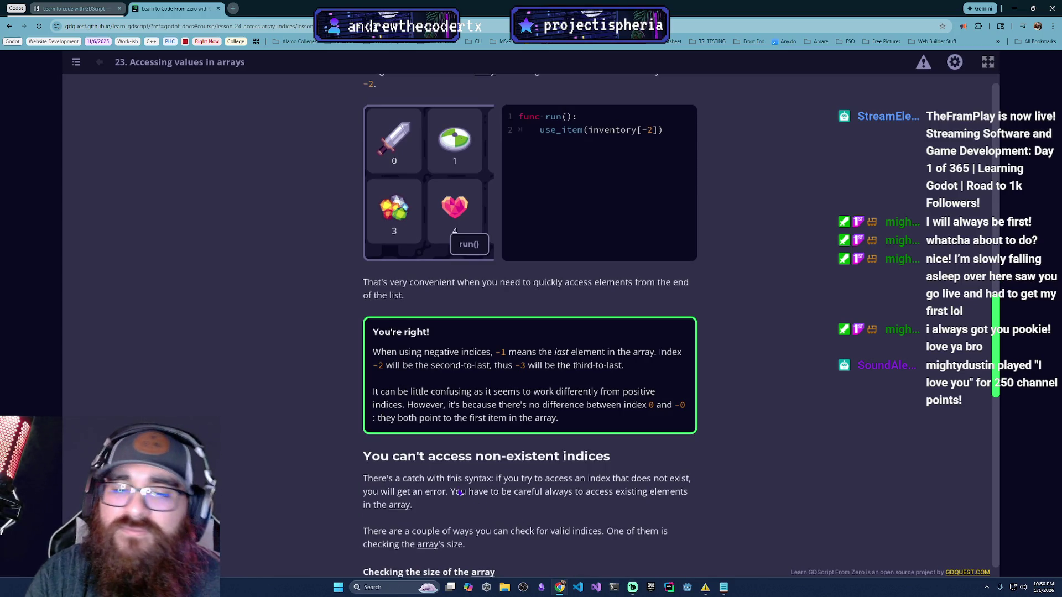
scroll(459, 492, down, 3)
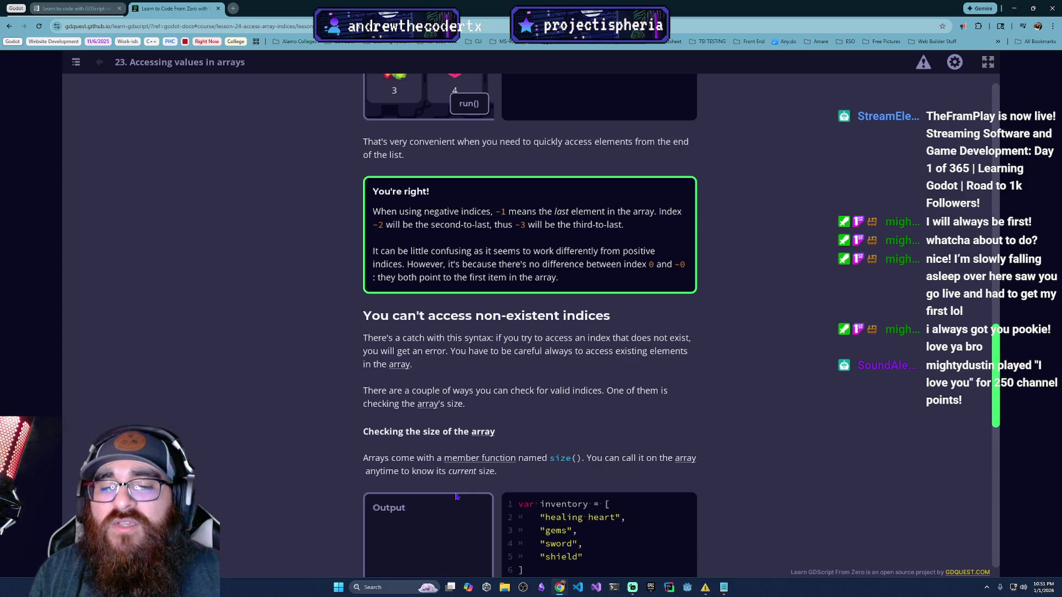
scroll(457, 496, down, 2)
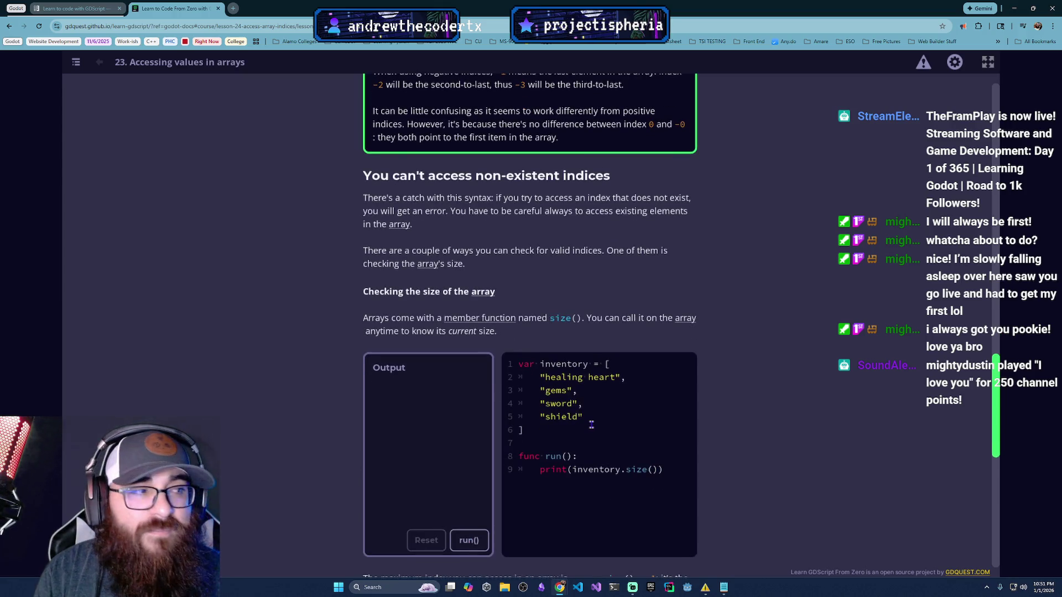
scroll(590, 429, down, 2)
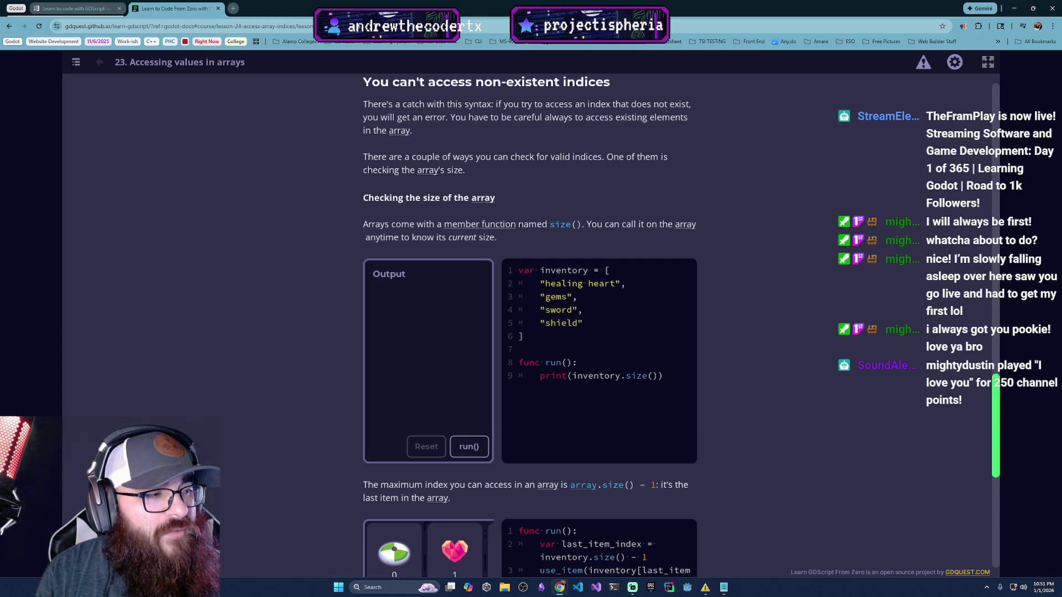
click(632, 587)
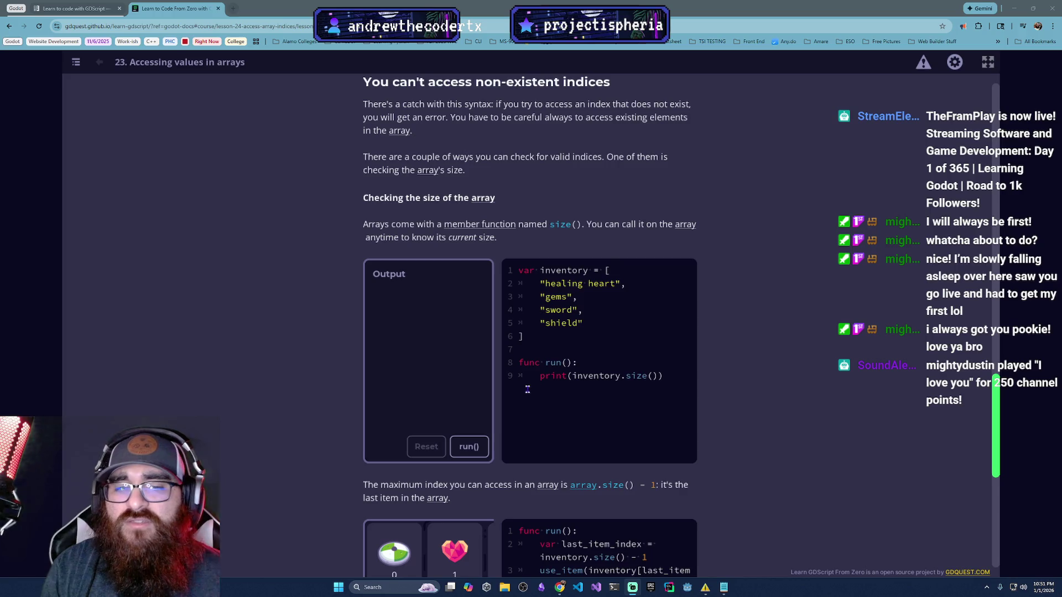
scroll(598, 488, down, 1)
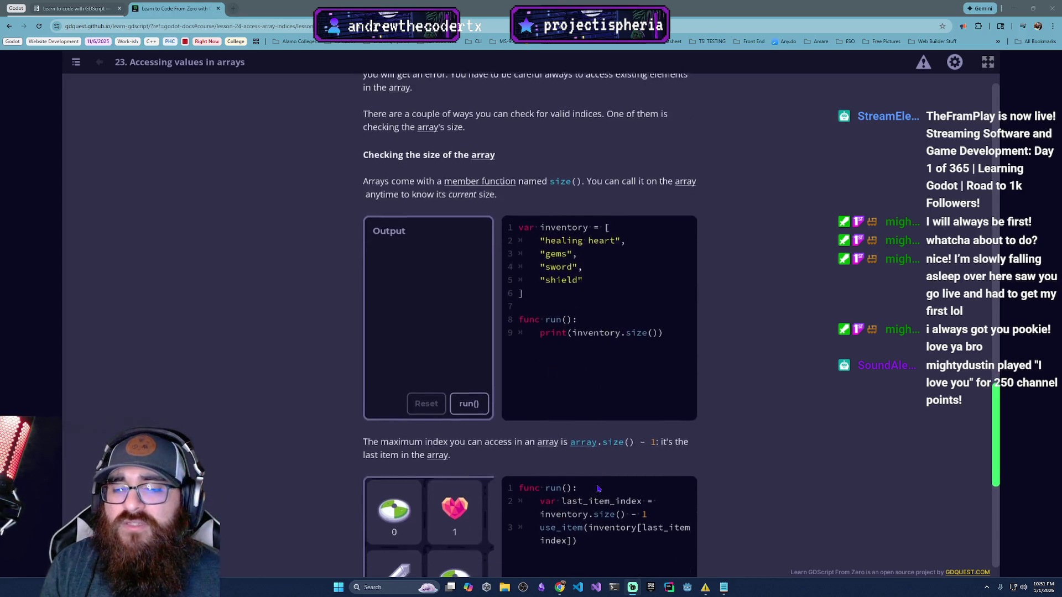
Step: Run the inventory.size() example printing 4, then run the last-item example twice
click(469, 400)
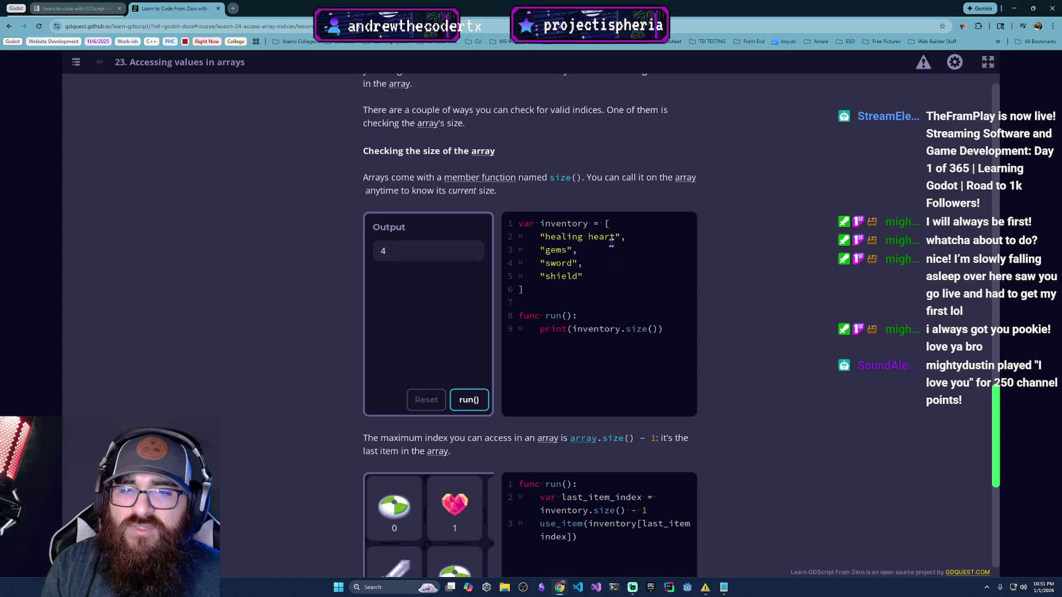
scroll(534, 556, down, 3)
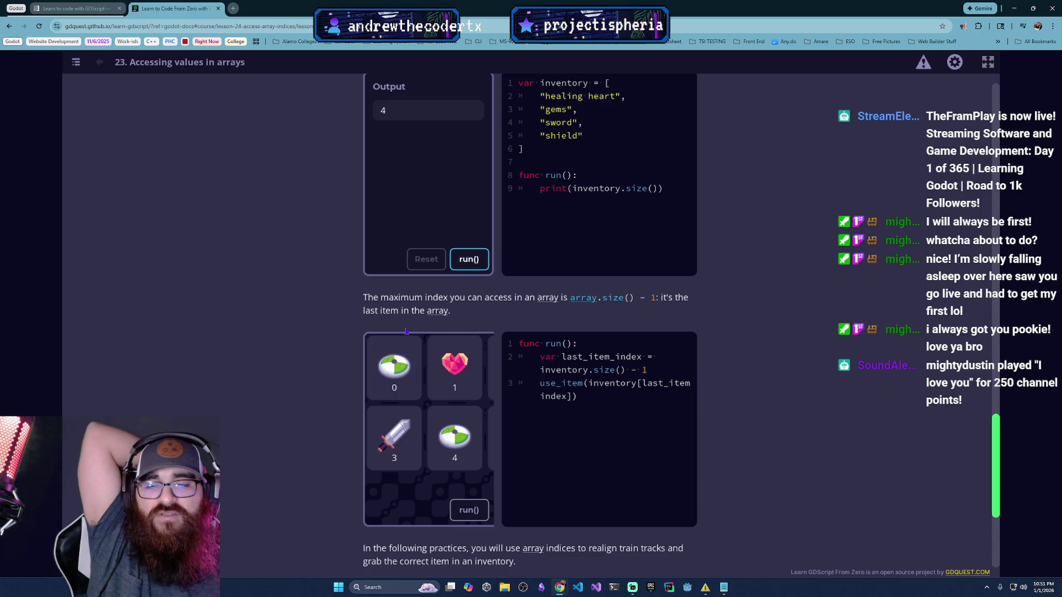
click(484, 511)
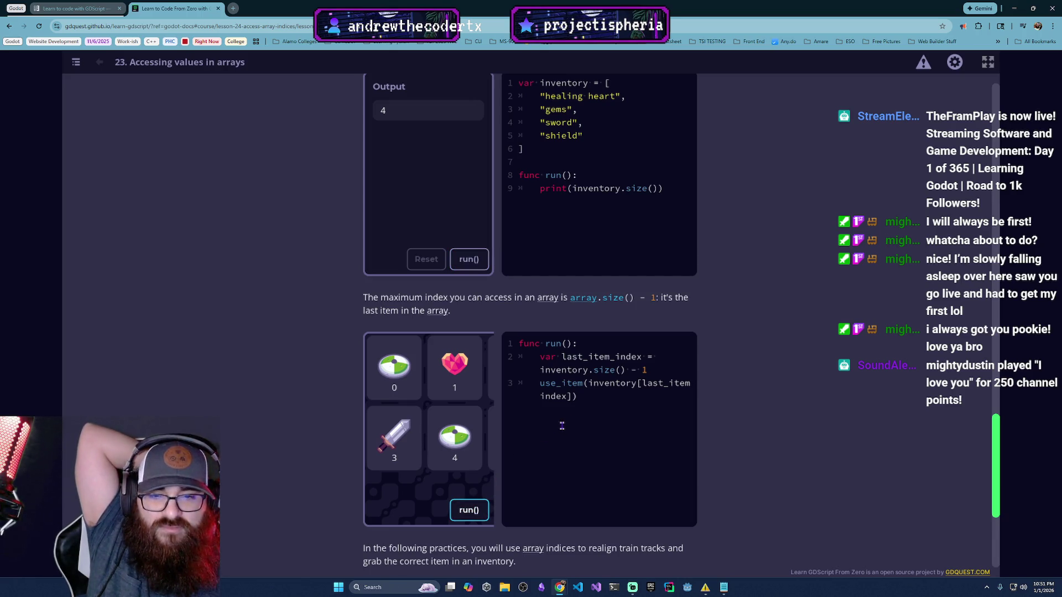
click(481, 509)
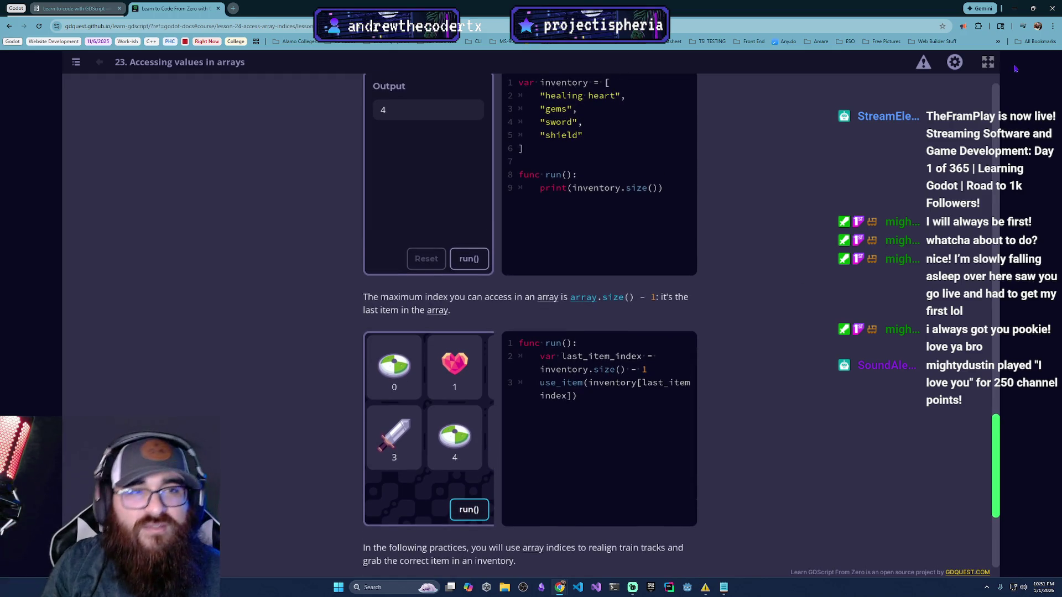
Step: Switch the app to full screen and shrink the text size to the smallest
click(986, 66)
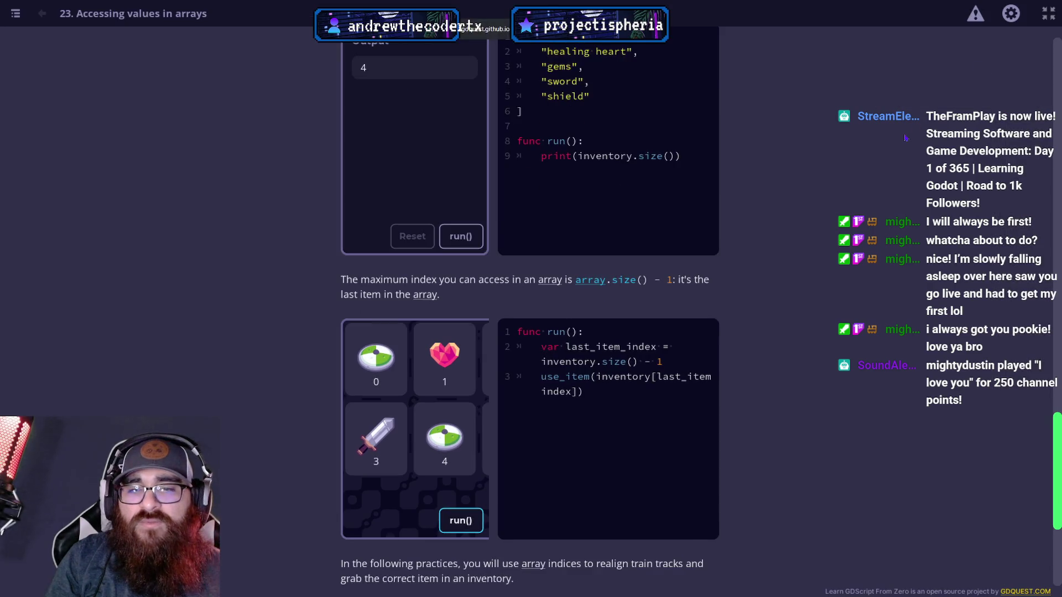
click(1010, 13)
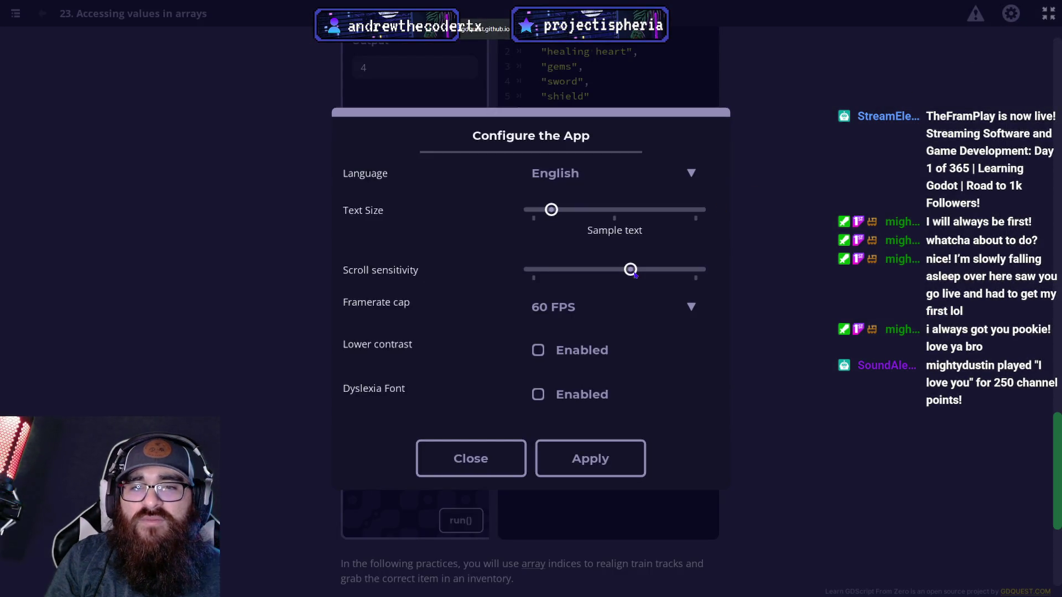
drag(551, 209, 533, 209)
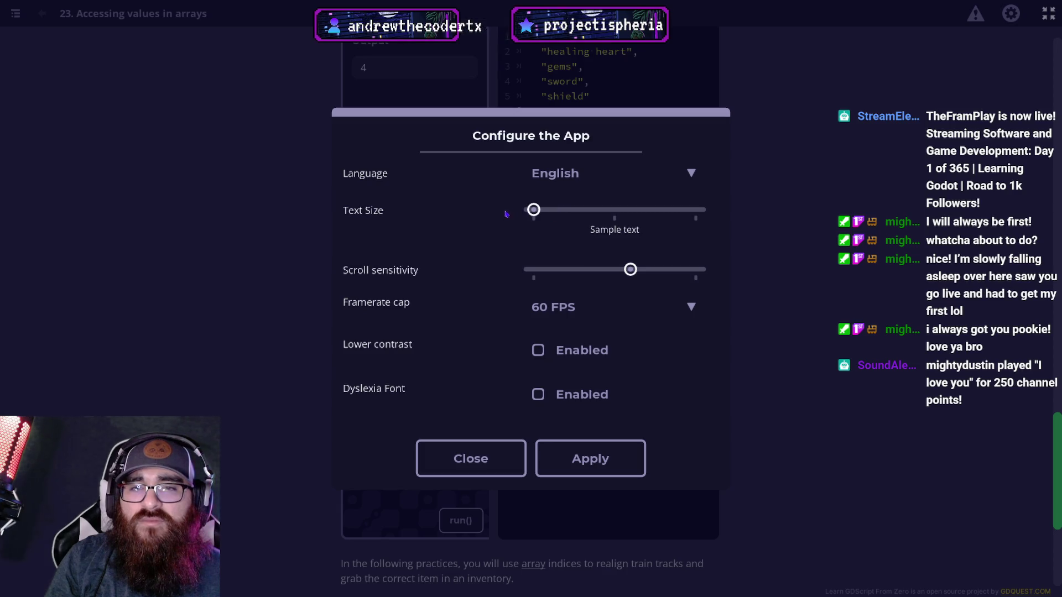
click(560, 456)
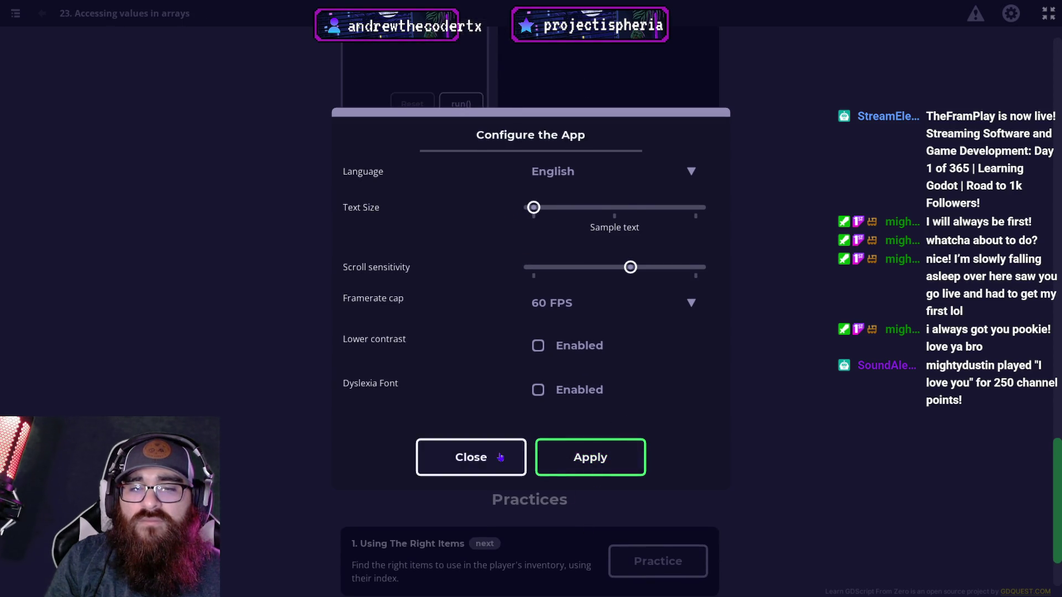
click(500, 457)
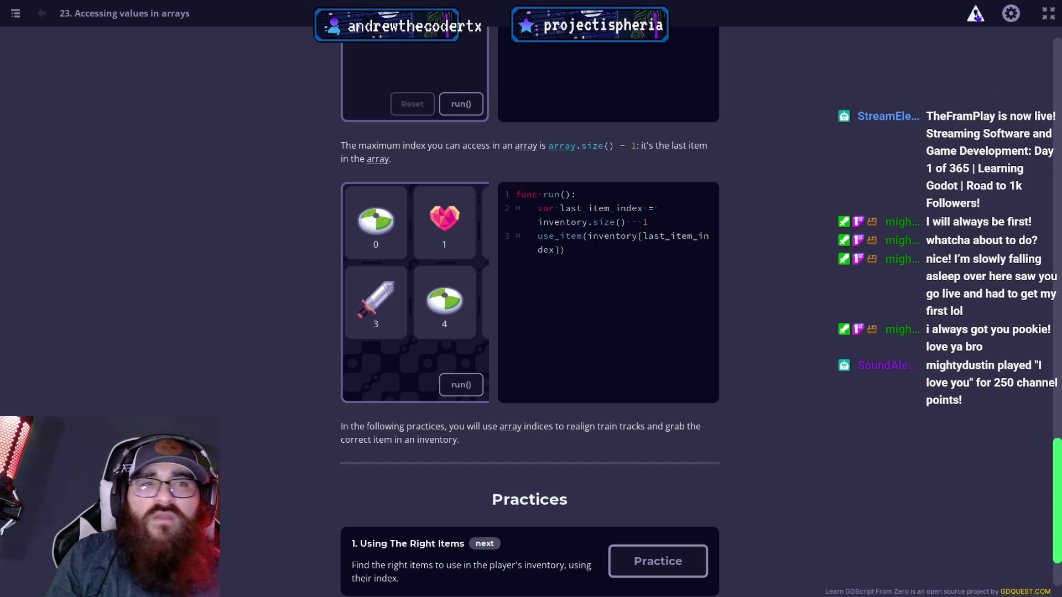
Step: Raise the app's text size one step in the configuration settings
click(1007, 15)
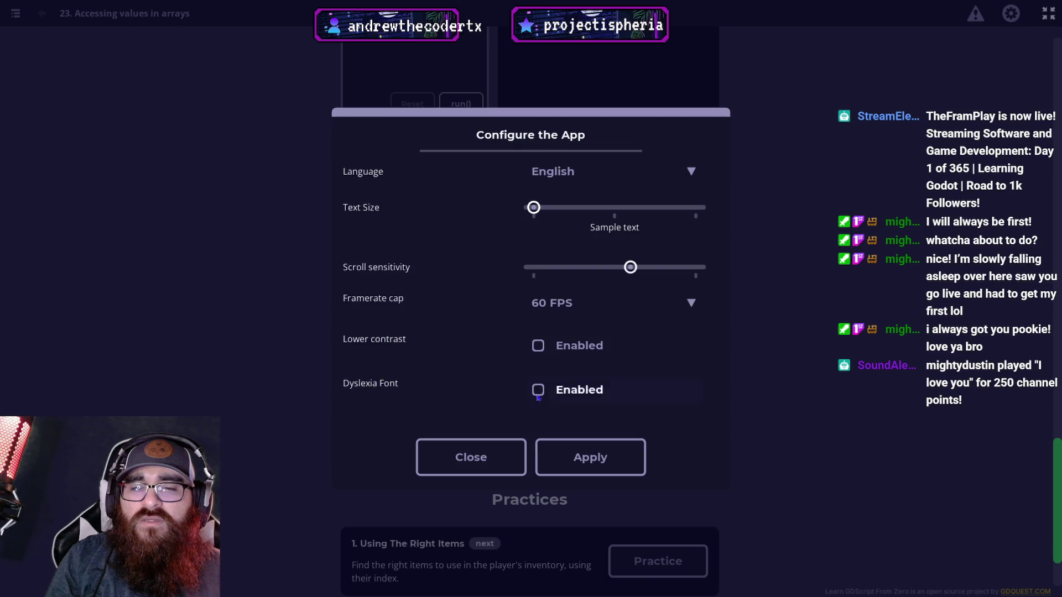
drag(533, 207, 569, 210)
click(597, 462)
click(587, 458)
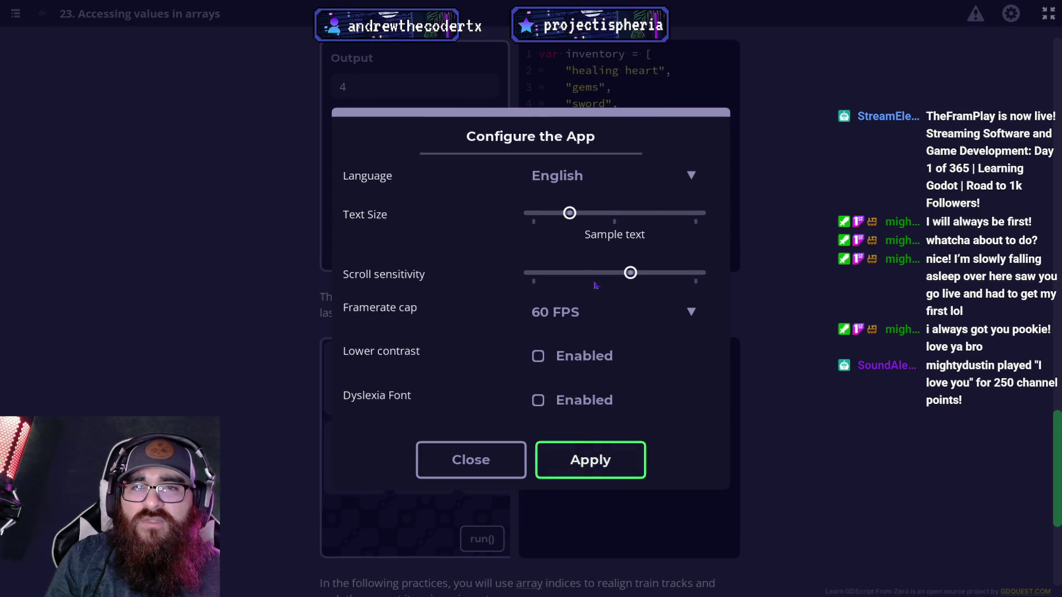
click(497, 469)
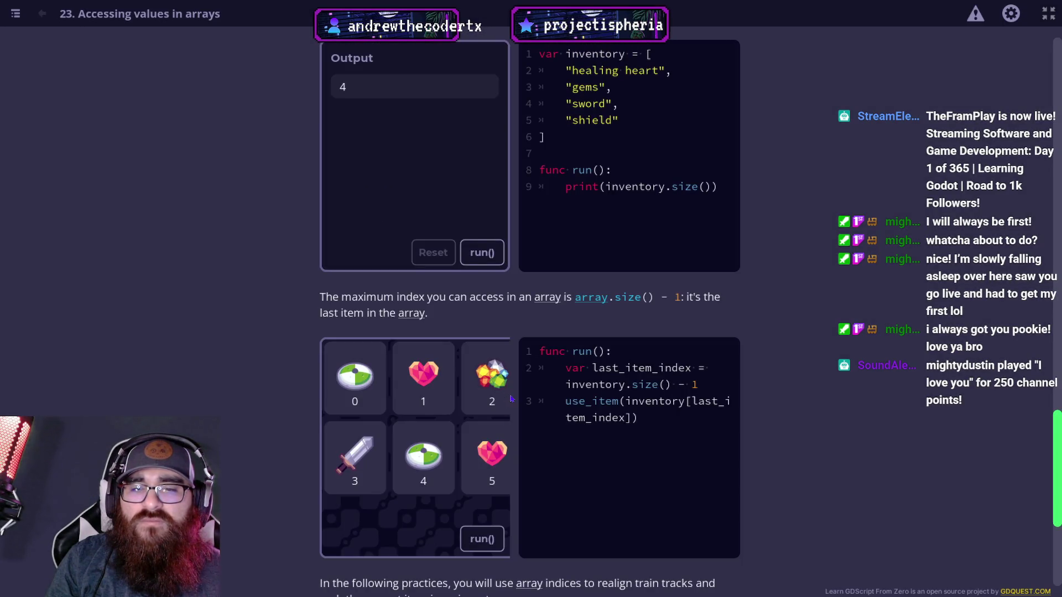
Step: Increase the text size further, close the settings, and review the size() examples
click(1010, 15)
mouse_move(576, 215)
mouse_down()
mouse_move(627, 214)
mouse_move(610, 215)
mouse_up()
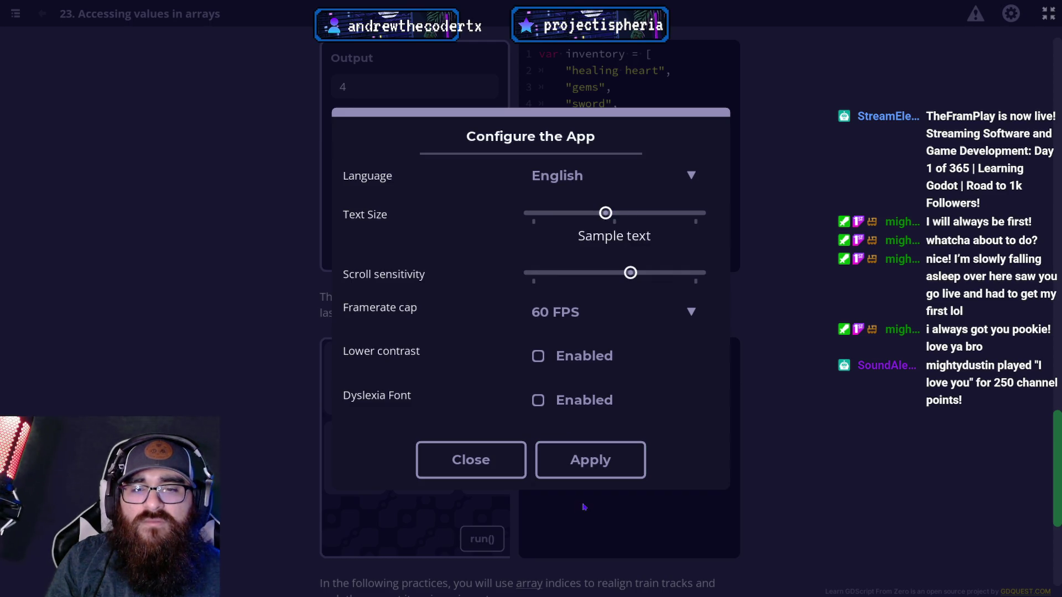
click(572, 469)
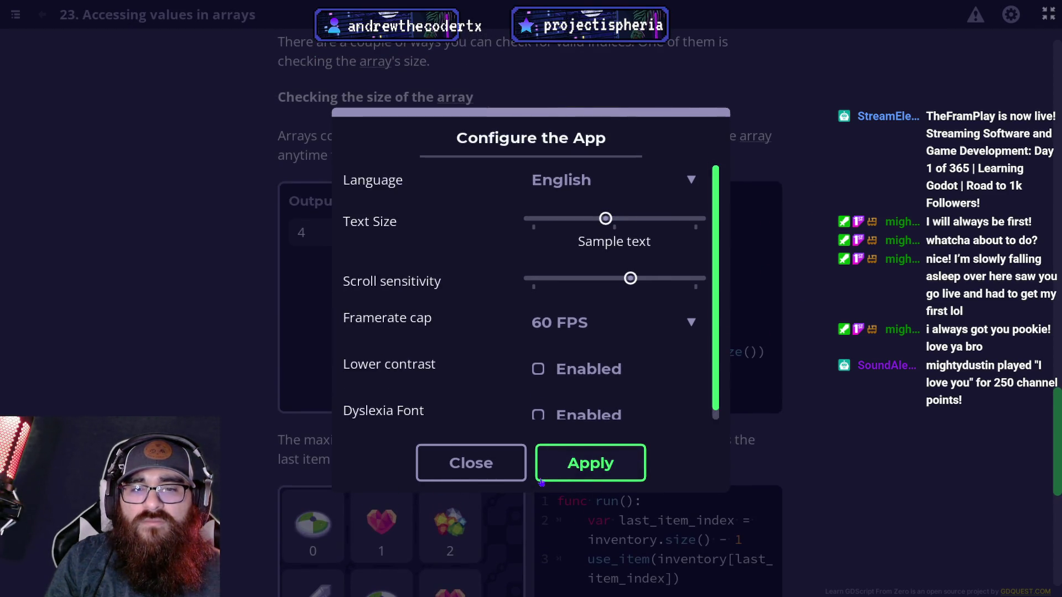
click(458, 479)
scroll(482, 461, down, 5)
scroll(482, 461, up, 2)
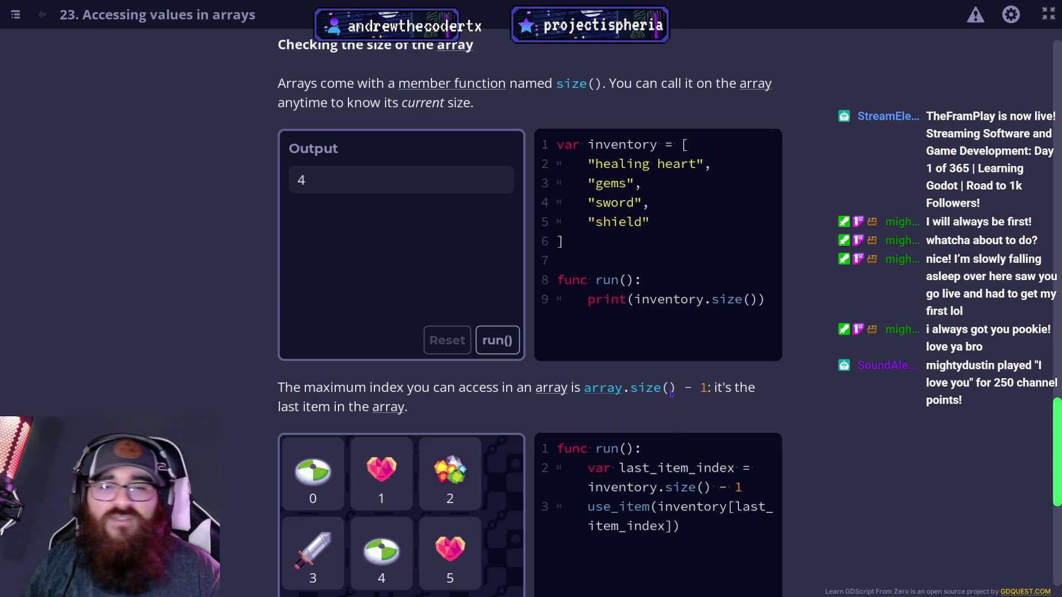
Step: Run the inventory[inventory.size() - 1] last-item example and scroll down to the Practices section
scroll(669, 404, down, 2)
click(498, 531)
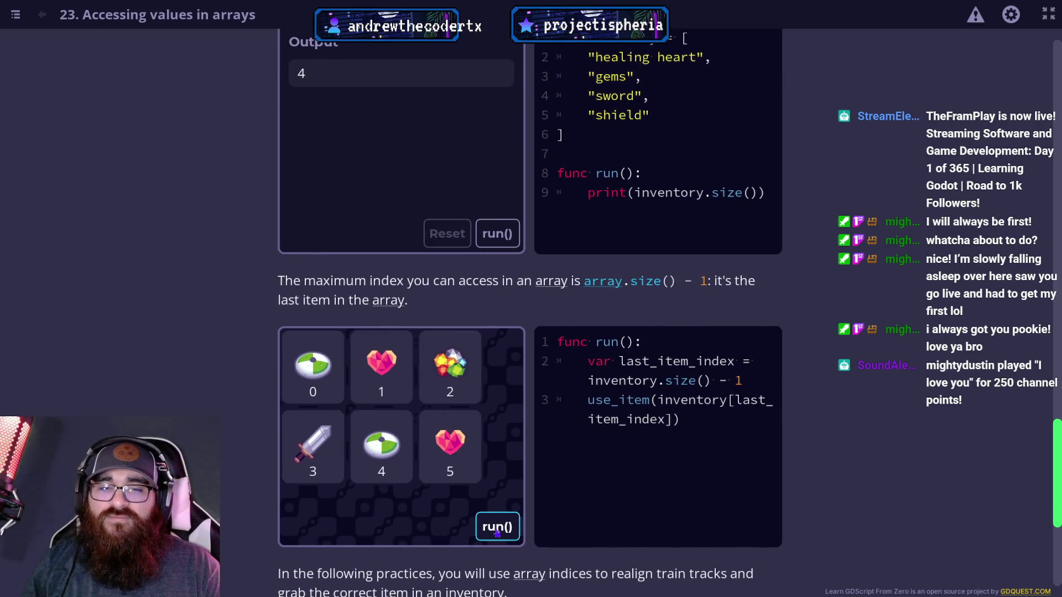
scroll(425, 440, up, 8)
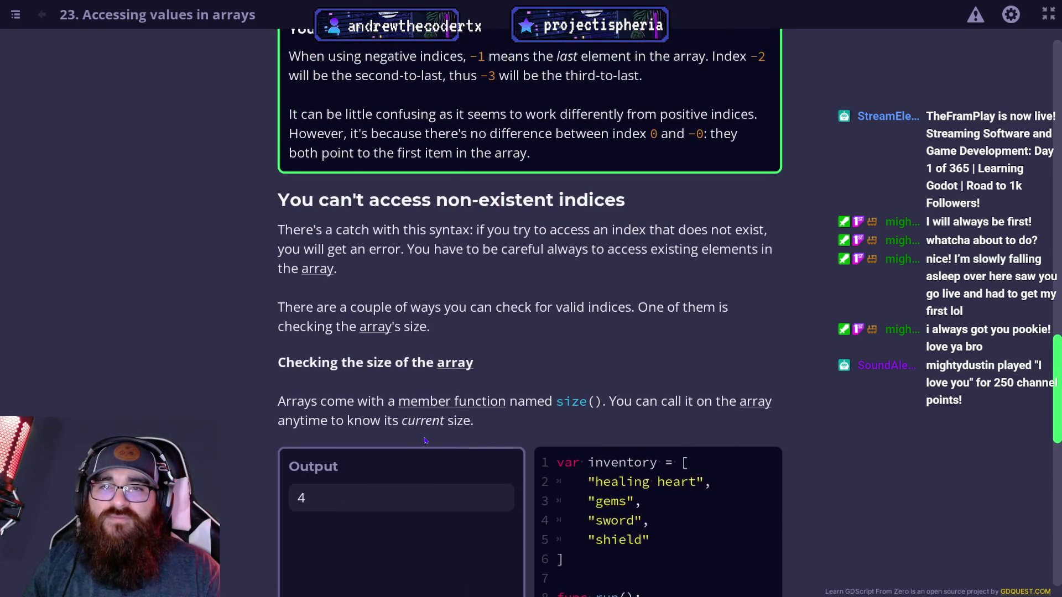
scroll(425, 440, down, 10)
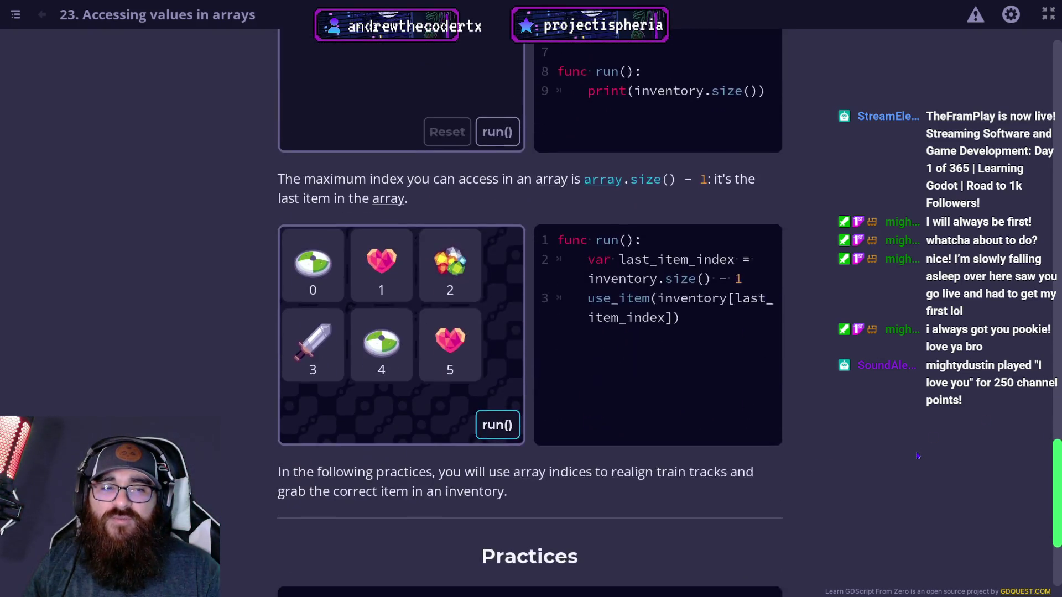
scroll(917, 455, down, 4)
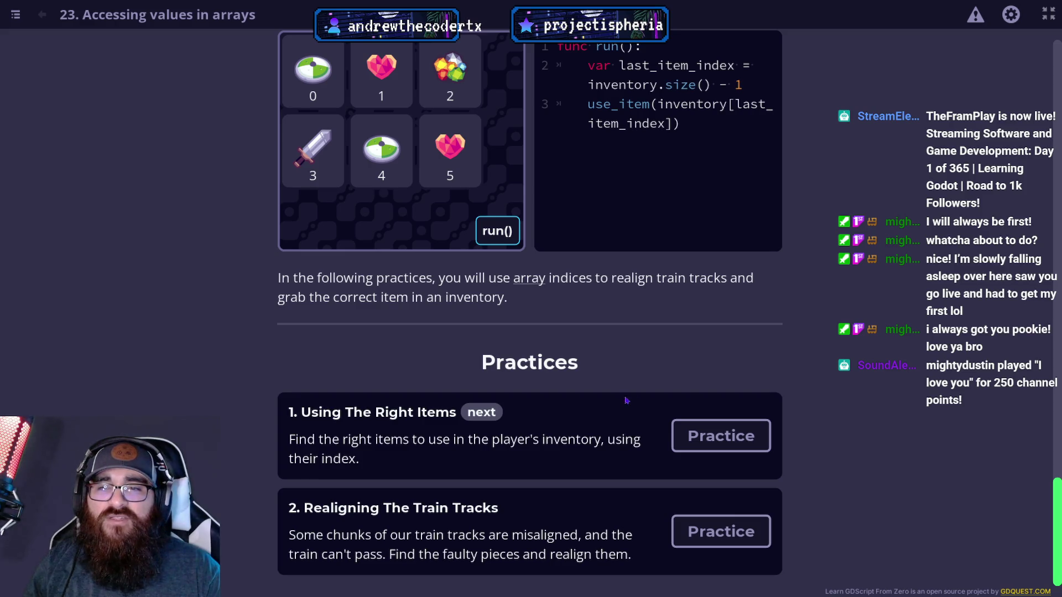
Step: Open the '1. Using The Right Items' practice, read its goals, and show the Hints
click(686, 433)
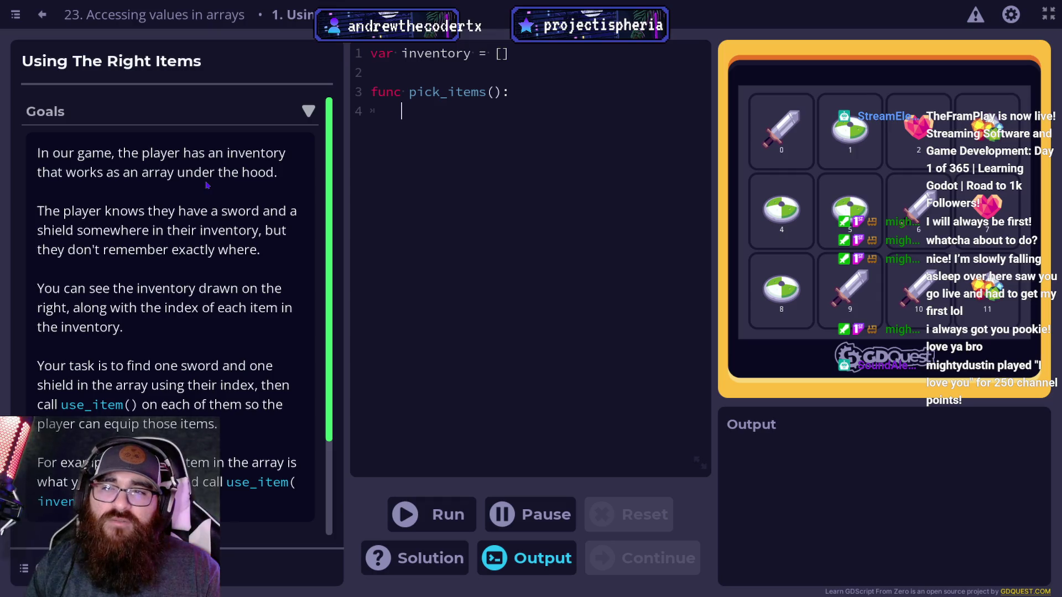
scroll(210, 188, down, 1)
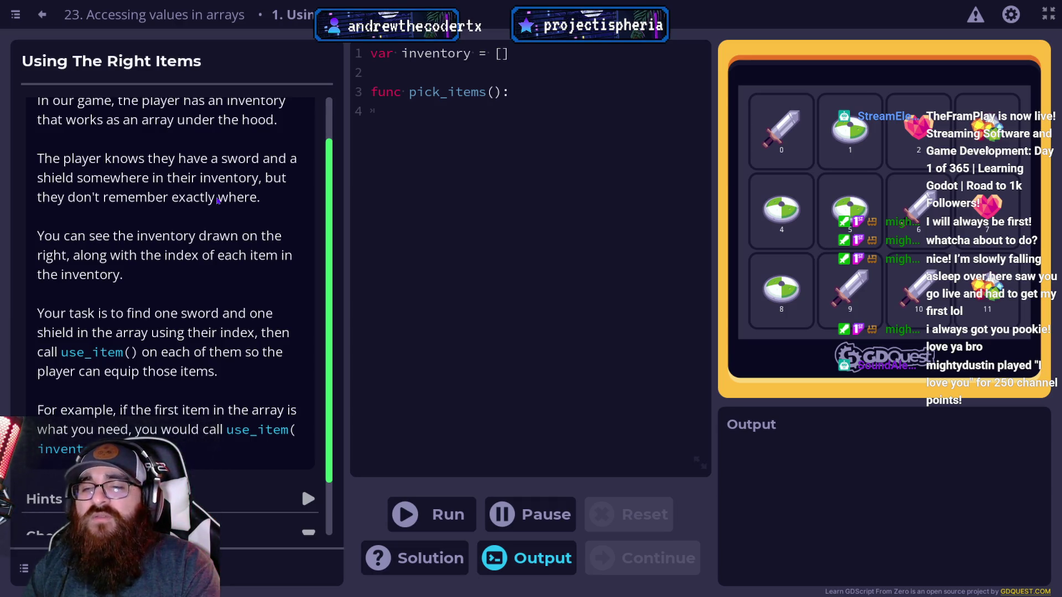
scroll(219, 204, down, 2)
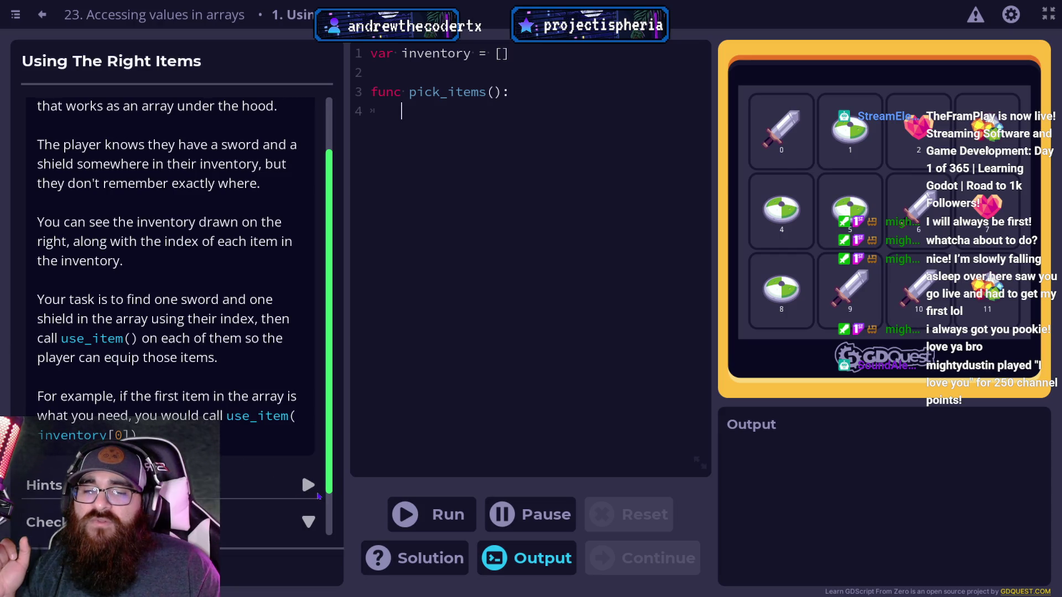
click(308, 485)
Step: Expand Hint 1 and Hint 2, then type use_item(inventory[0 on line 4
click(251, 471)
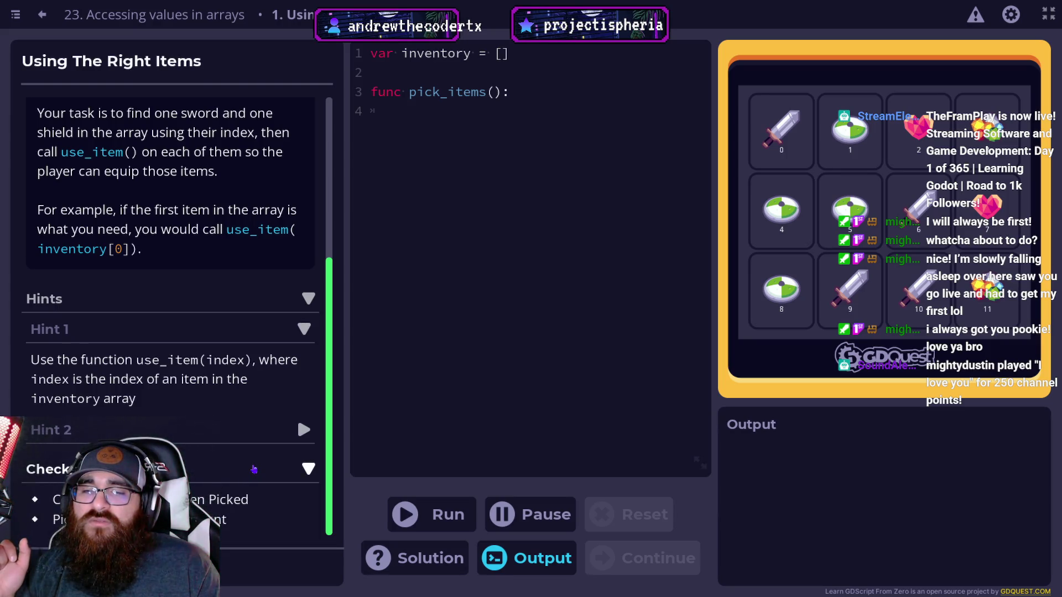
click(254, 470)
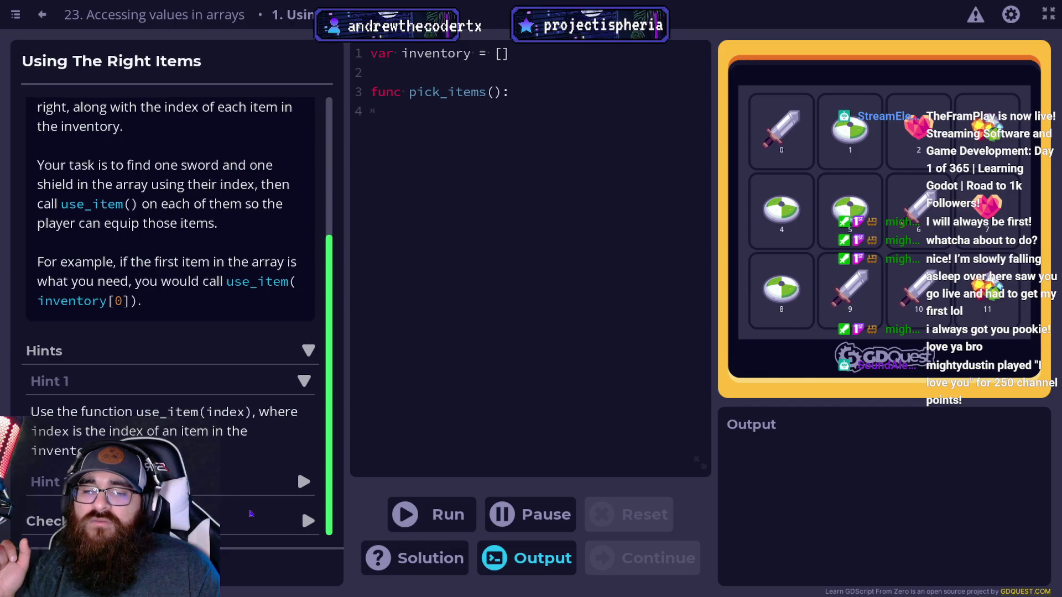
click(252, 517)
click(258, 481)
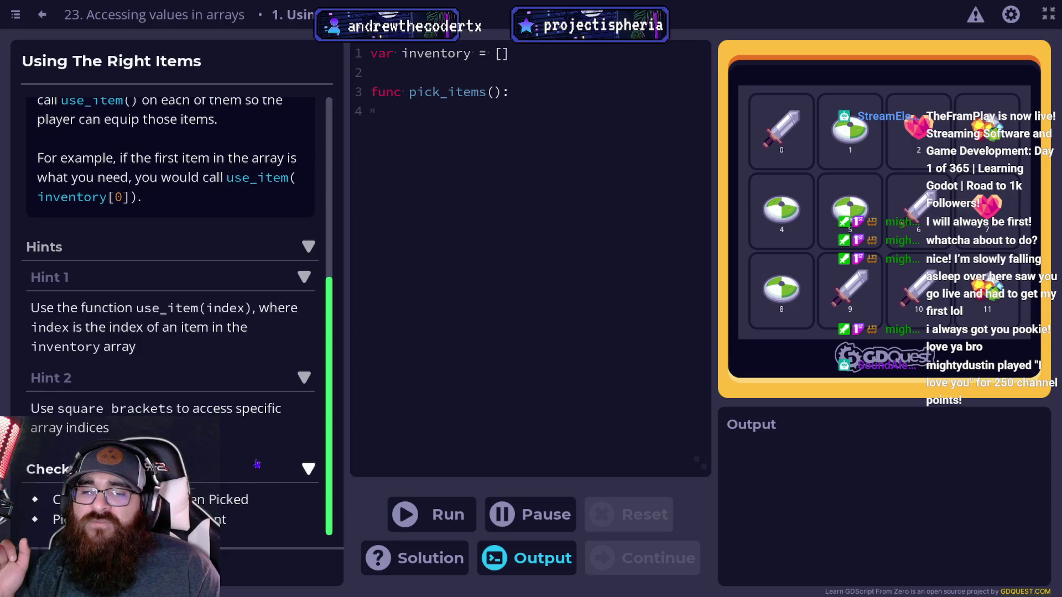
scroll(276, 420, up, 4)
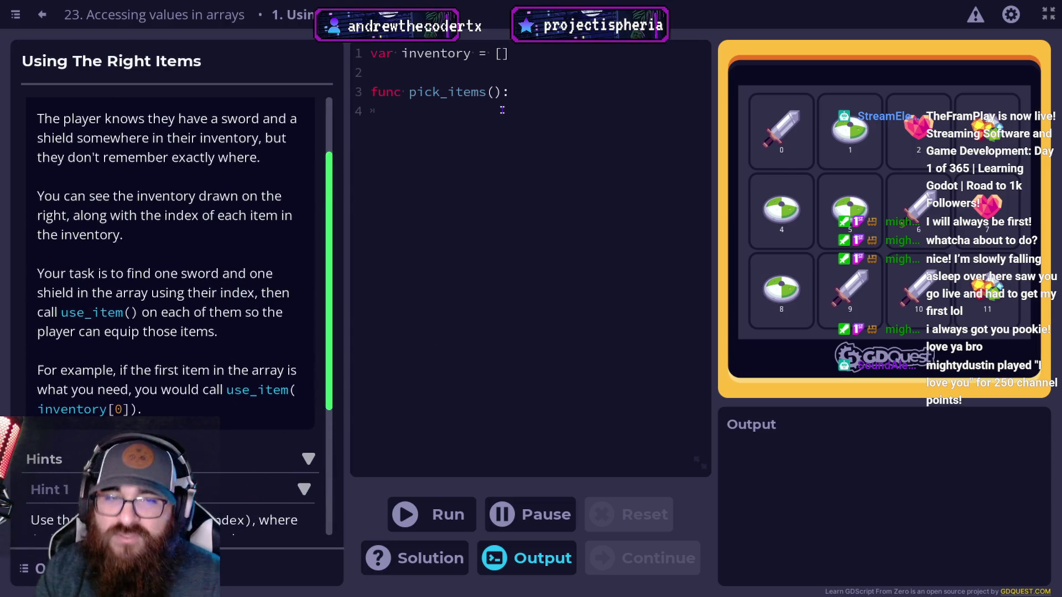
text(use)
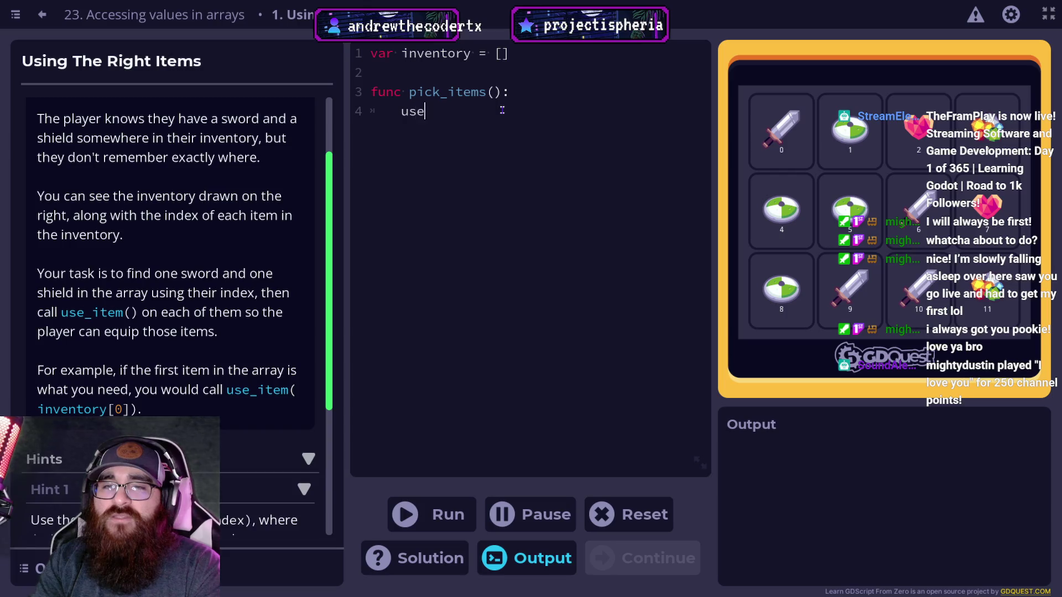
text(_item)
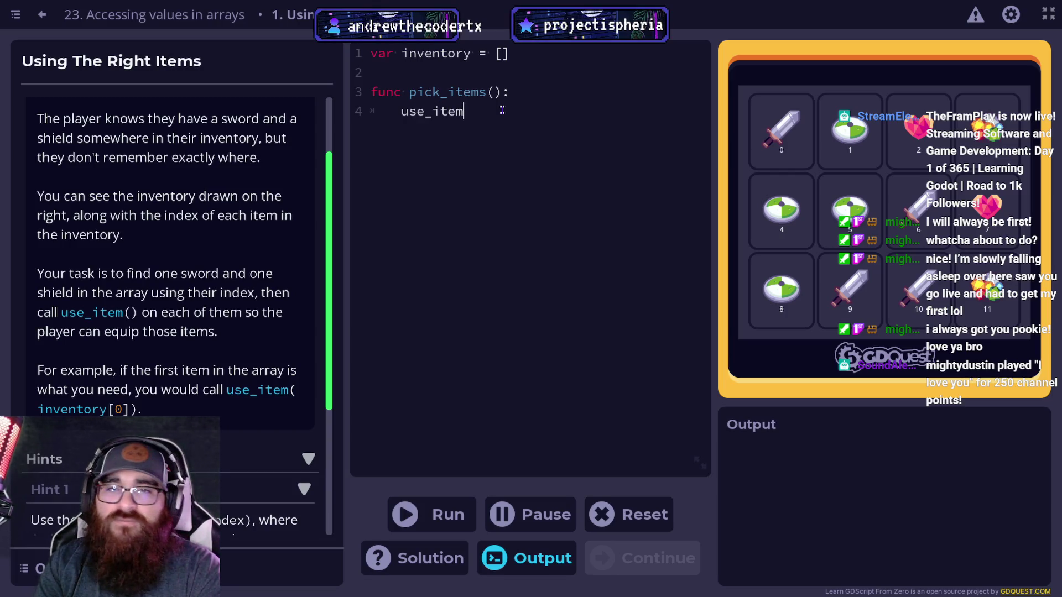
text((inventory)
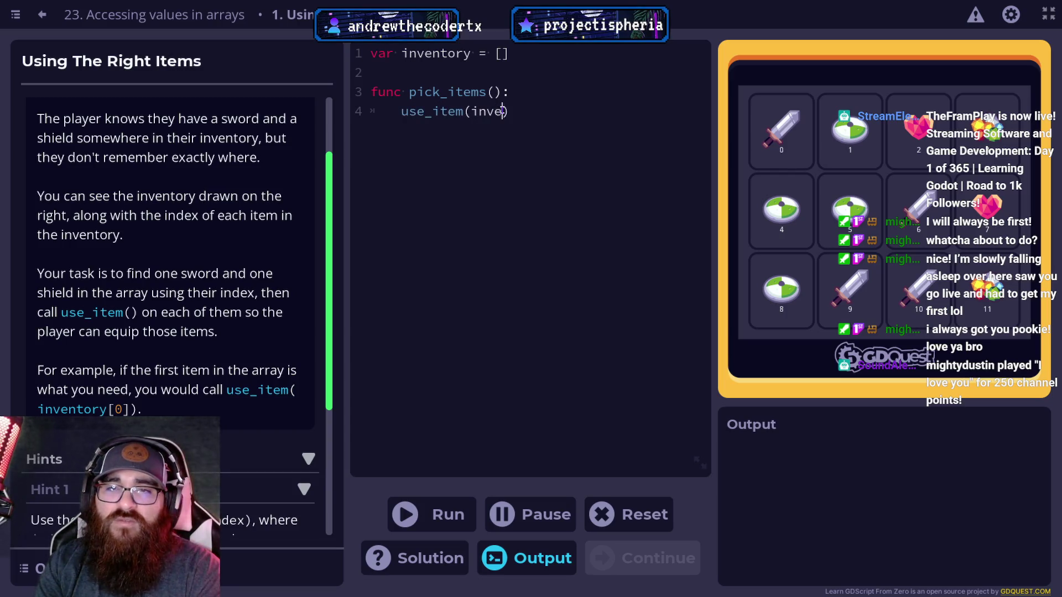
text([0)
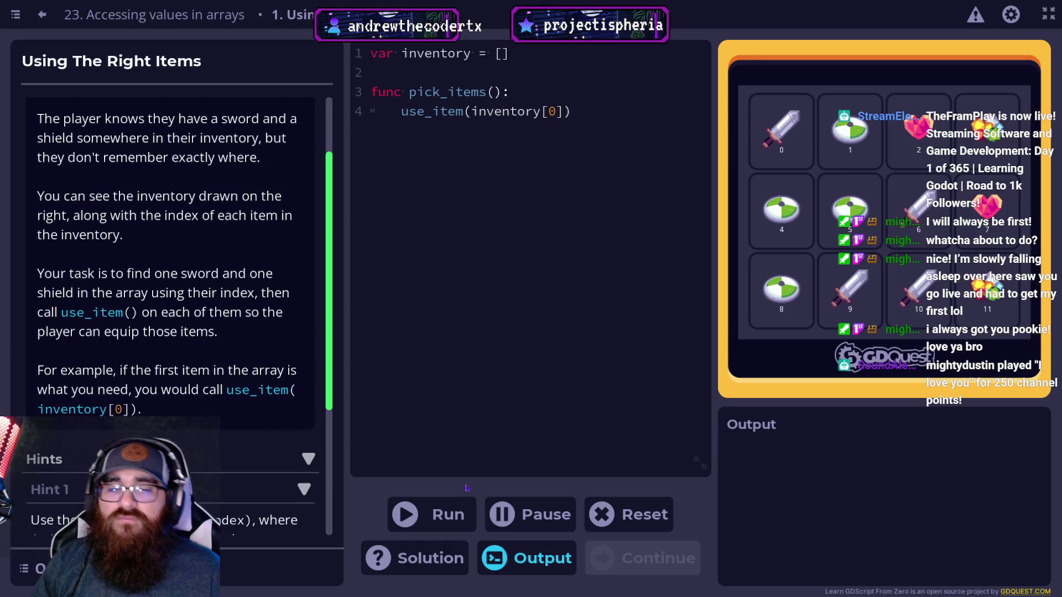
Step: Run the code with only use_item(inventory[0]) and read the output: just the sword is picked
click(456, 516)
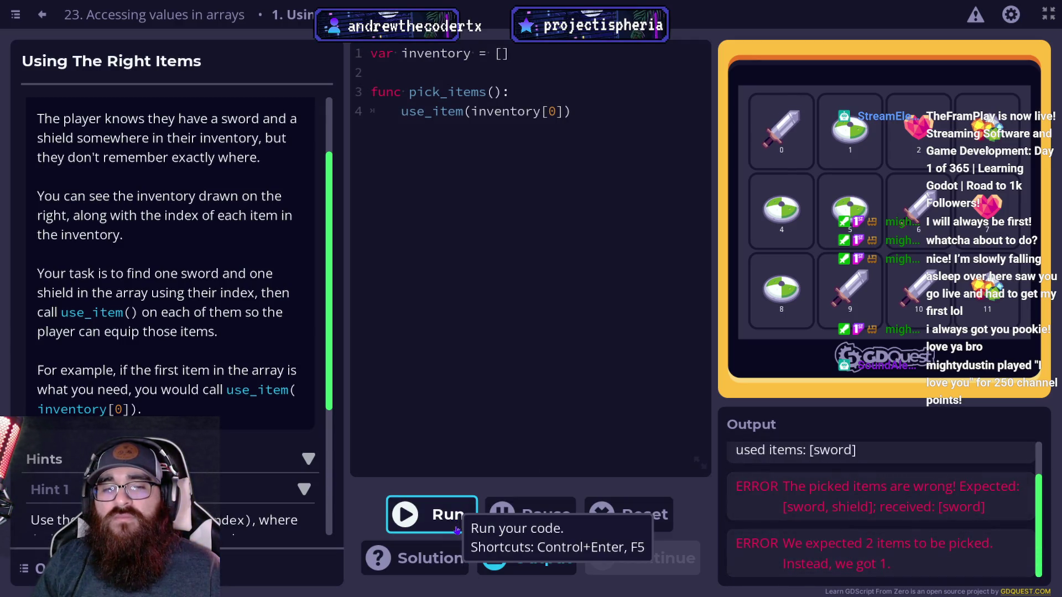
scroll(204, 316, down, 3)
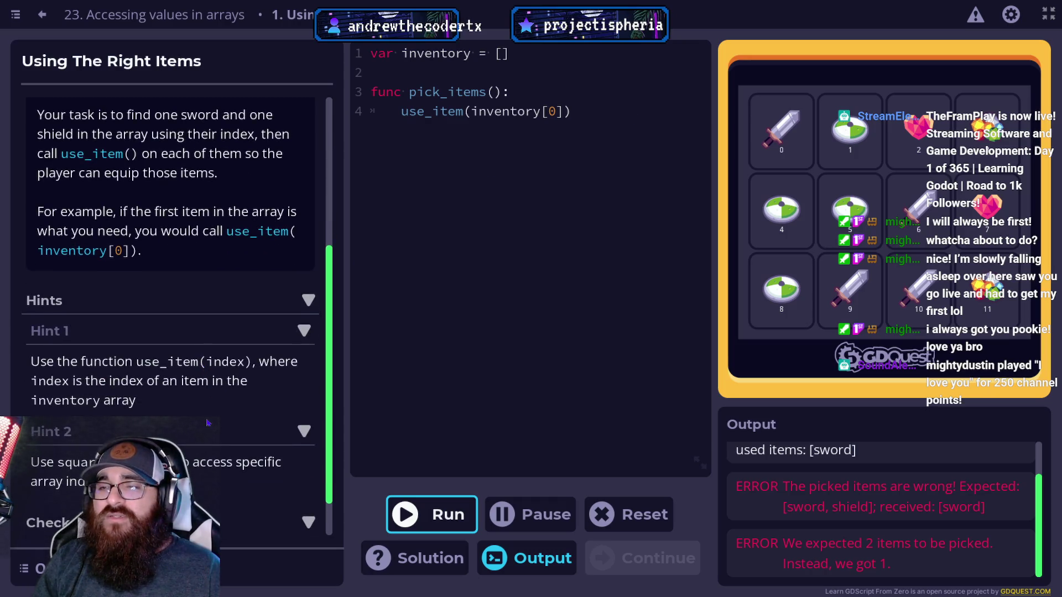
scroll(202, 409, down, 1)
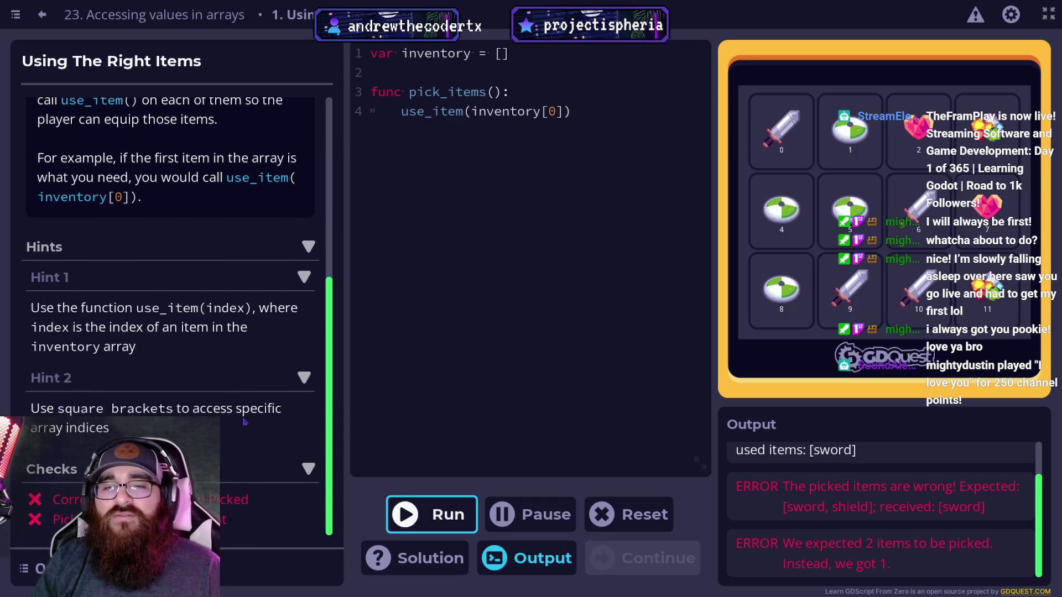
Step: Reset the practice so the pick_items() body is empty again
click(596, 521)
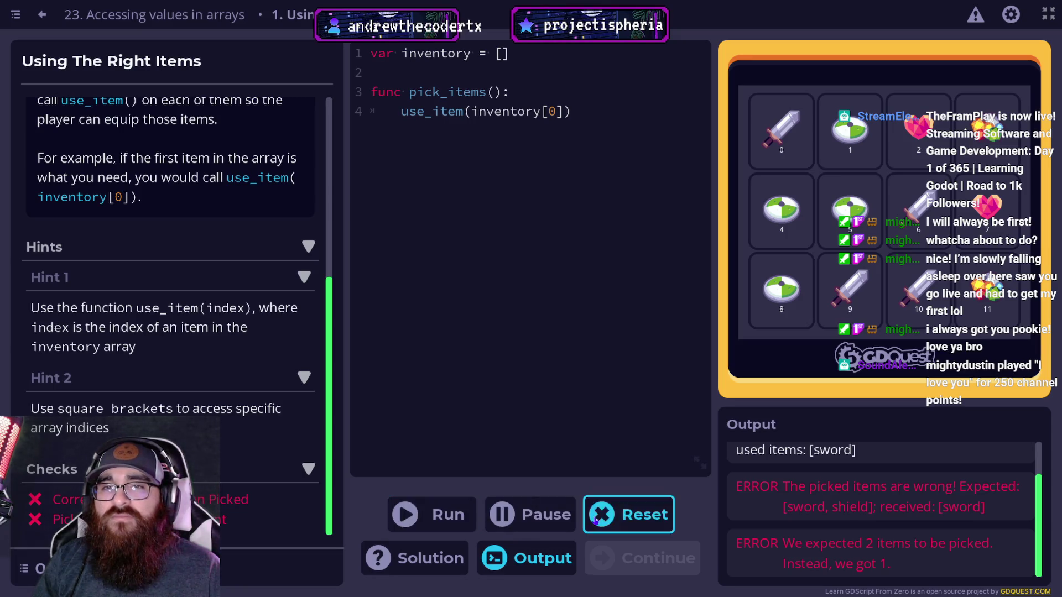
scroll(151, 423, up, 2)
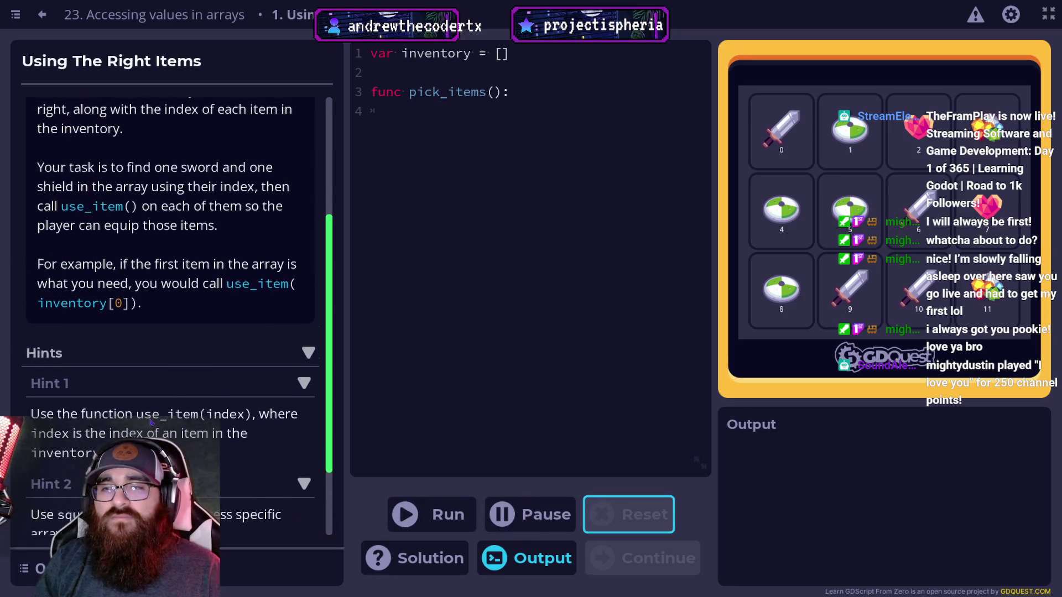
scroll(141, 424, up, 4)
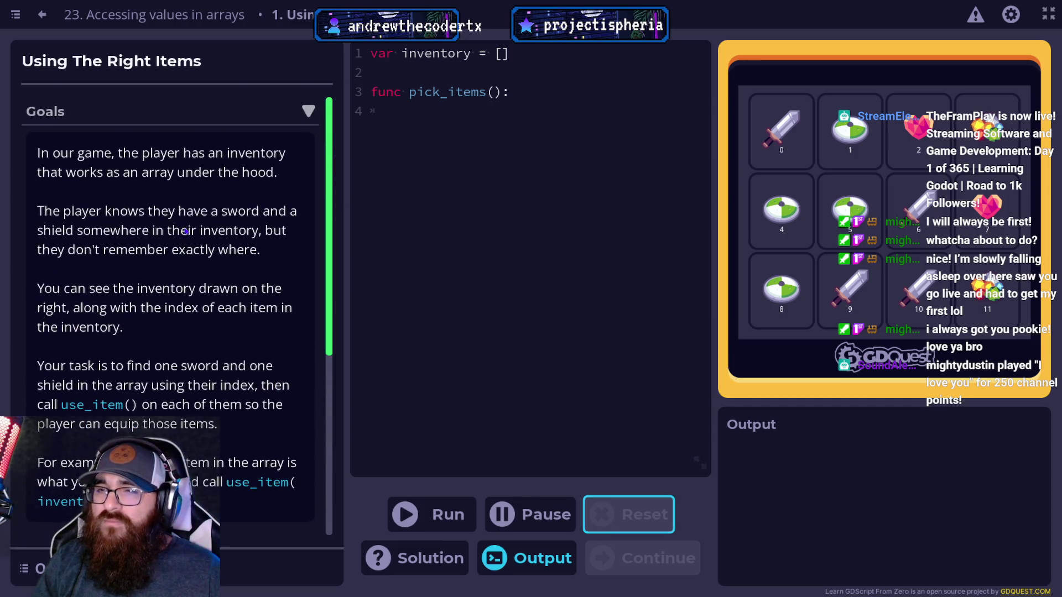
scroll(199, 327, down, 5)
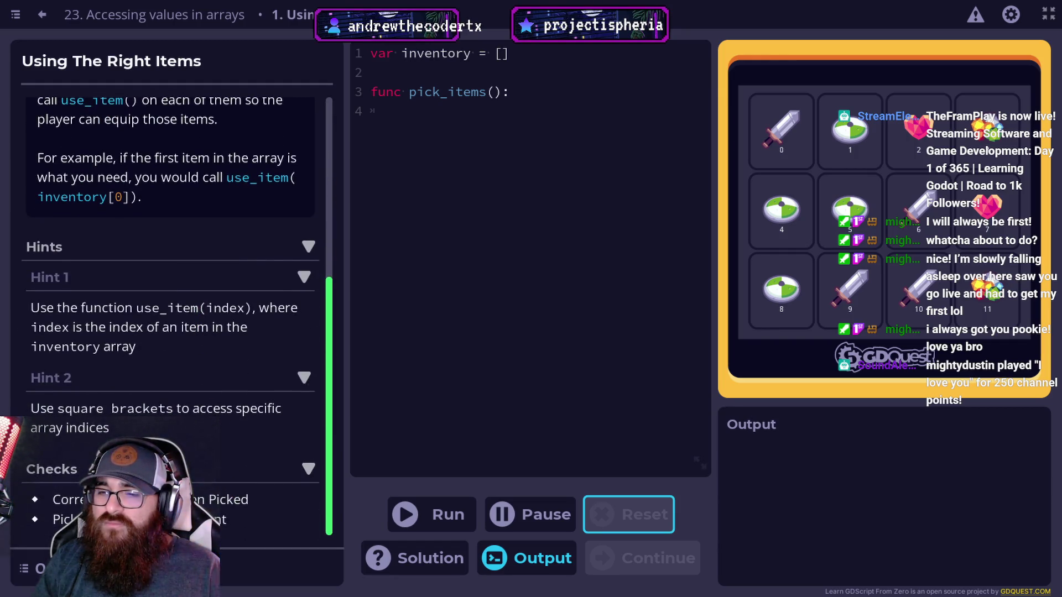
scroll(166, 332, up, 5)
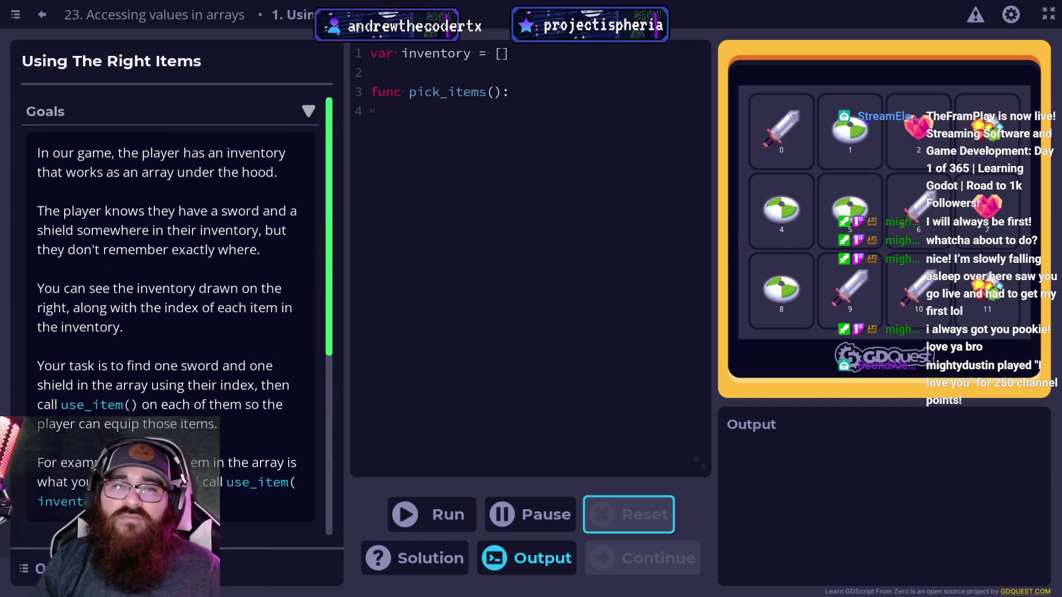
Step: Make the app's text size slightly smaller in the settings and apply it
click(1011, 14)
drag(600, 220, 587, 220)
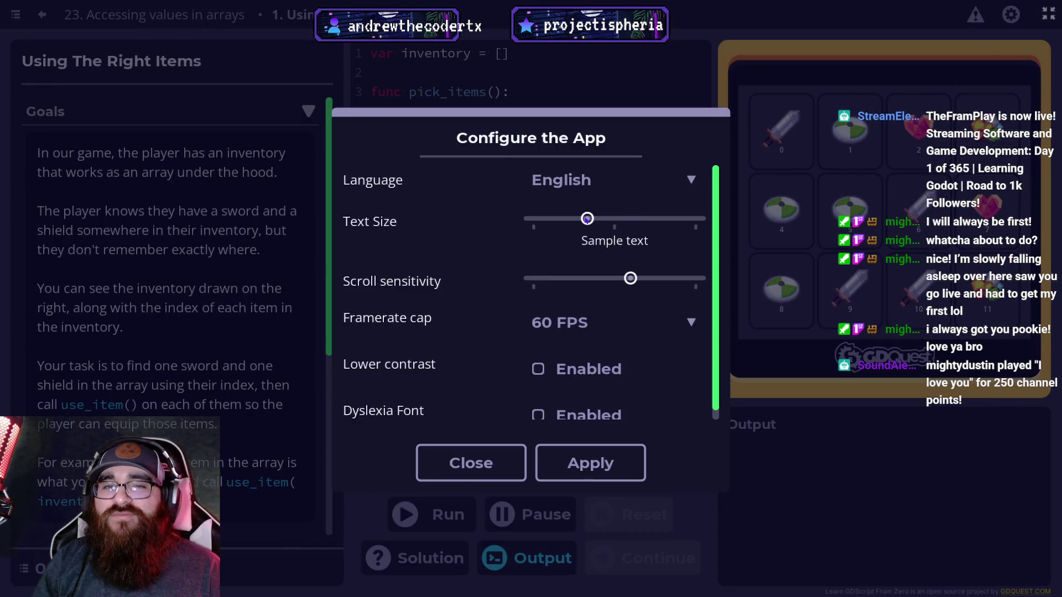
click(590, 463)
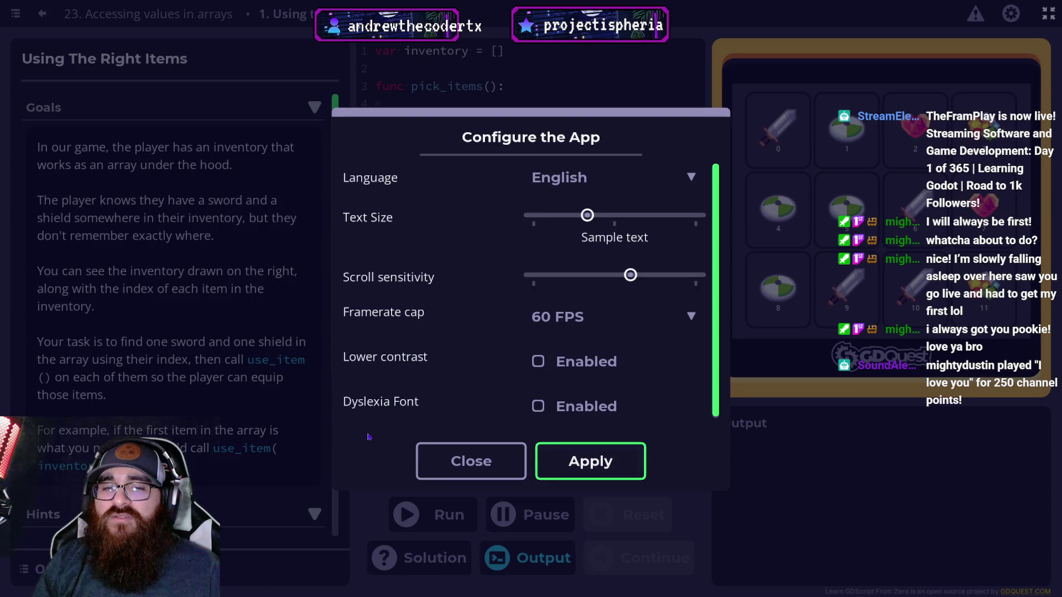
click(470, 461)
Step: Collapse Hint 1 and Hint 2 in the lesson instructions
scroll(227, 395, down, 1)
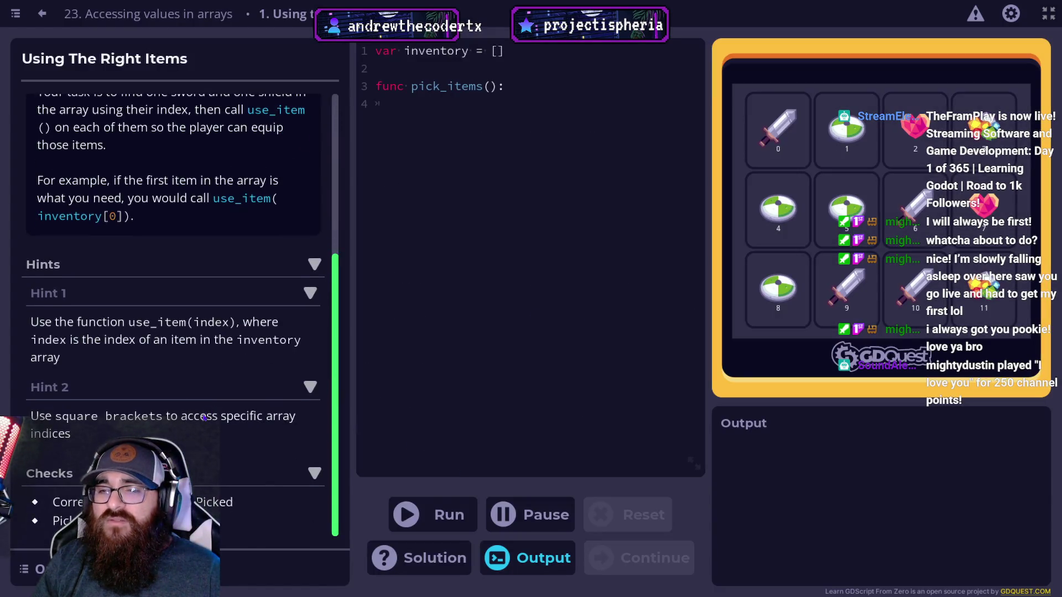
click(310, 293)
click(309, 387)
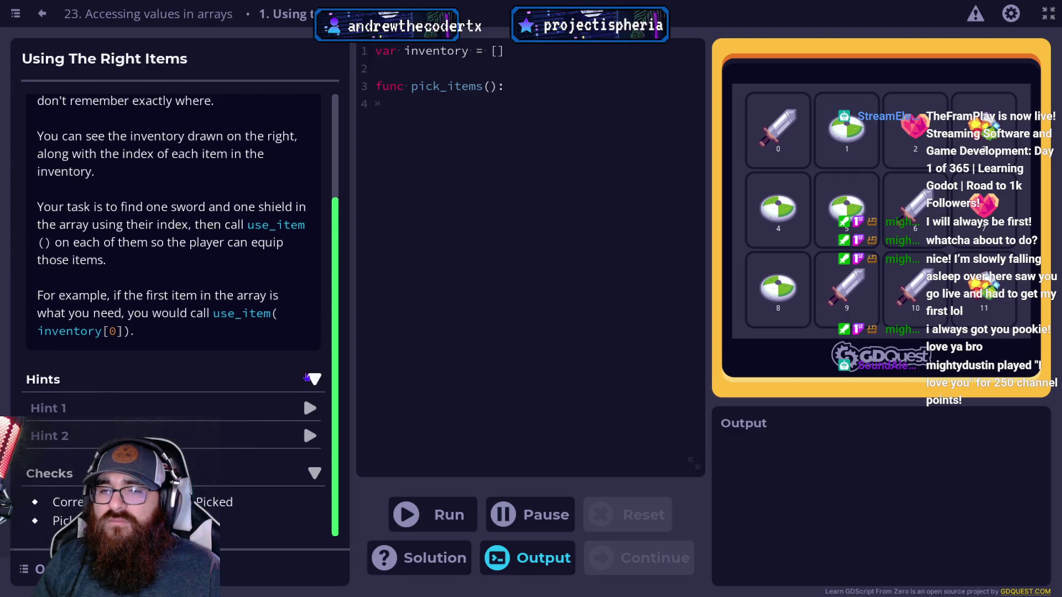
Step: Write use_item(0,1) on line 4 of pick_items and run it, getting a too-many-arguments error
click(310, 378)
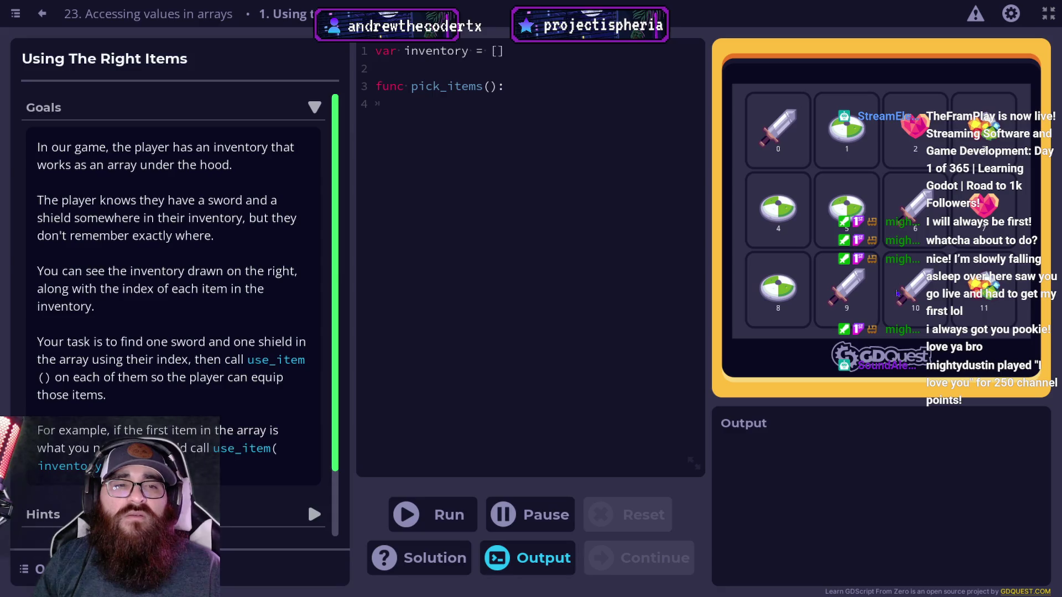
click(482, 106)
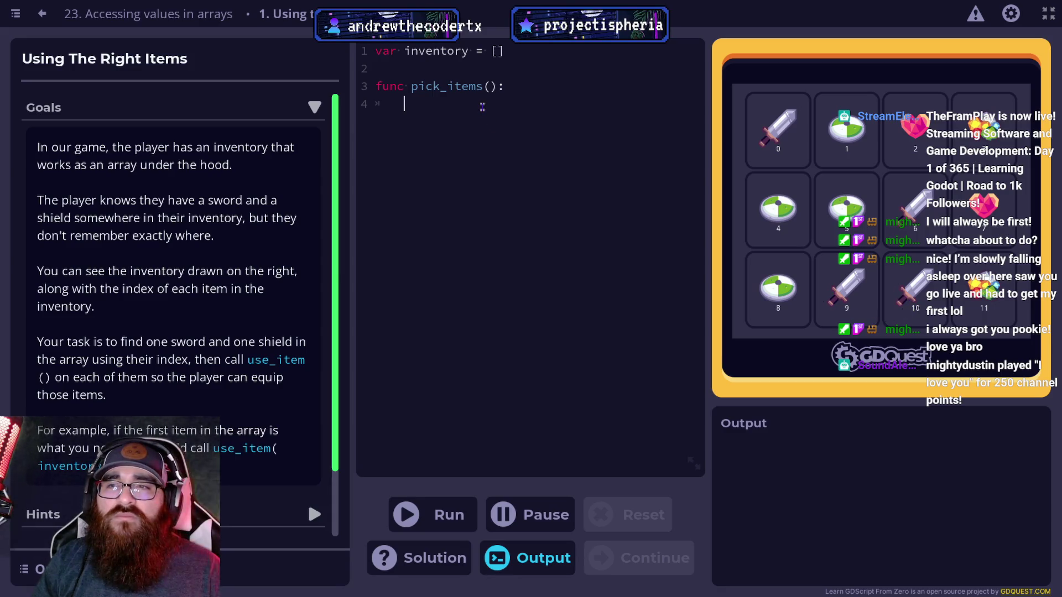
scroll(307, 425, down, 3)
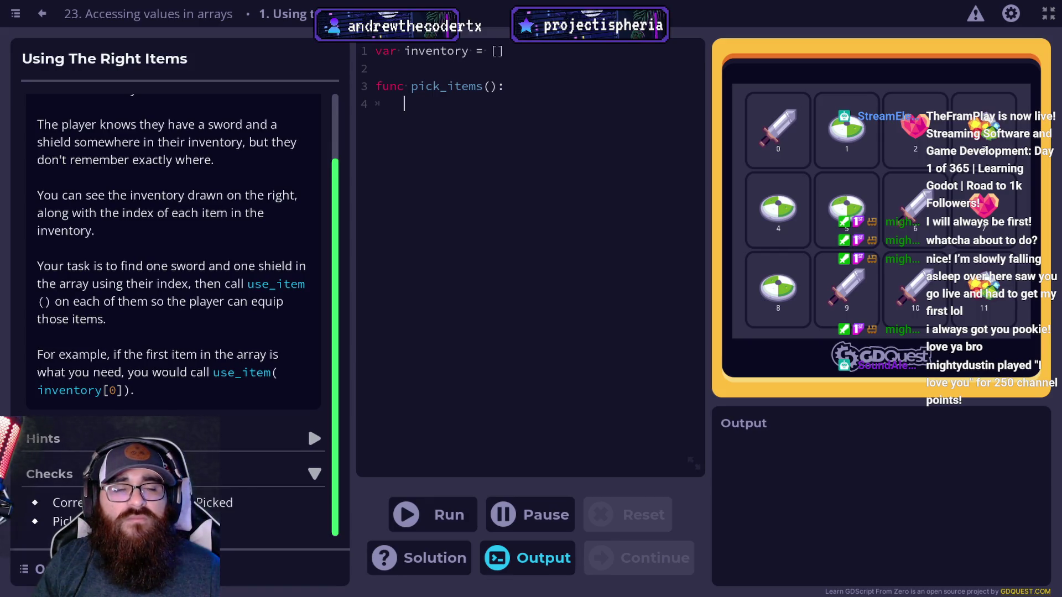
scroll(234, 426, up, 3)
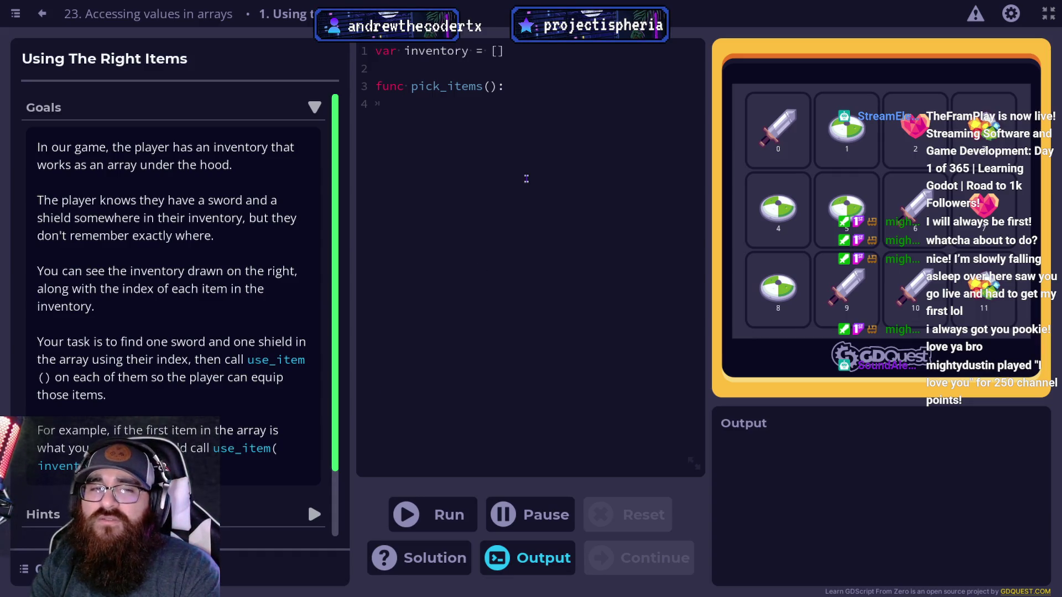
text(useP)
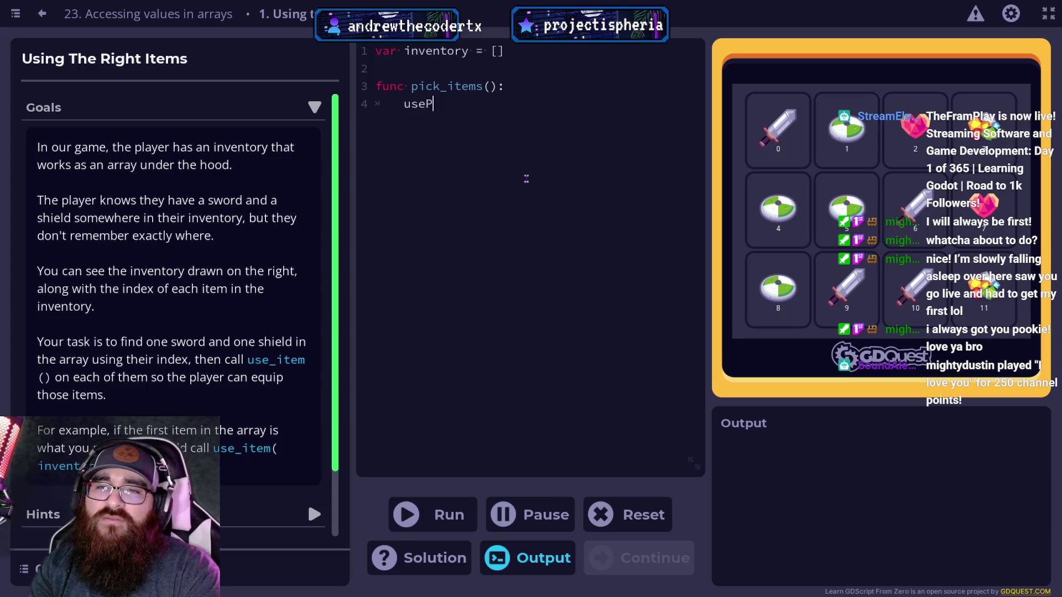
key(BackSpace)
text(_item)
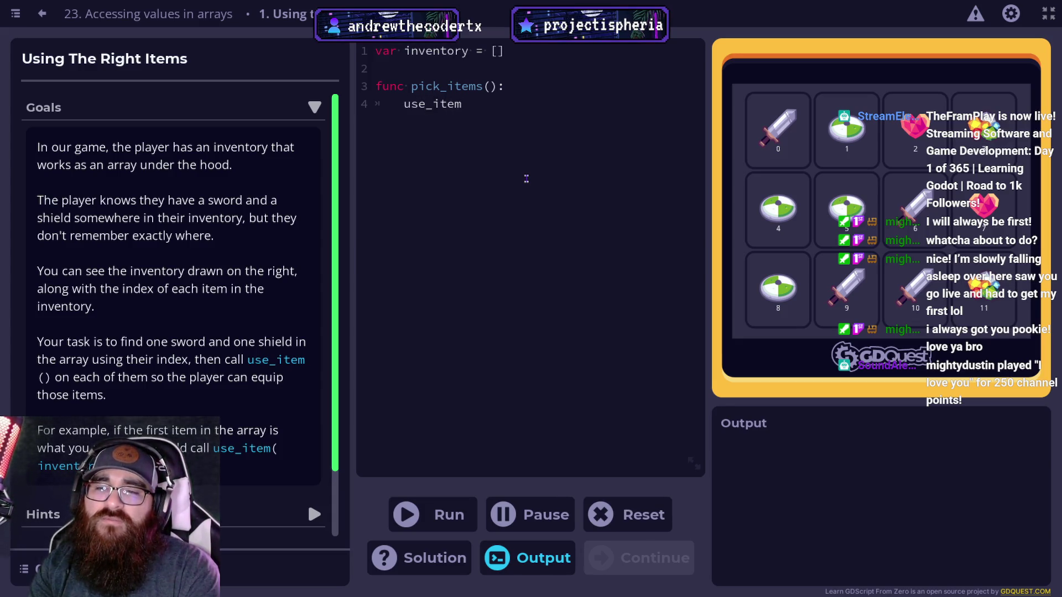
text((0,2)
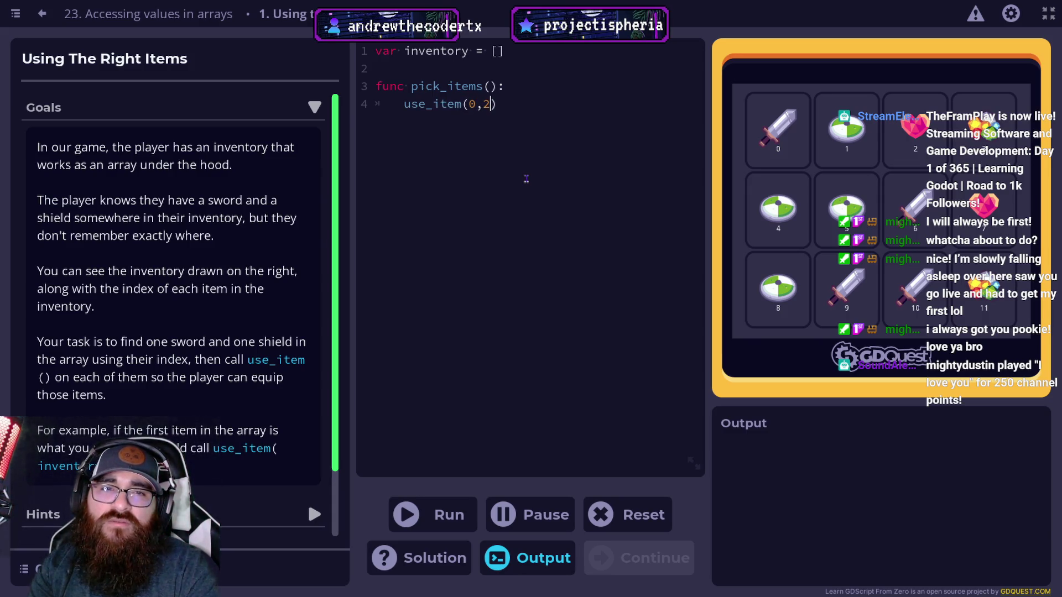
key(BackSpace)
text(1)
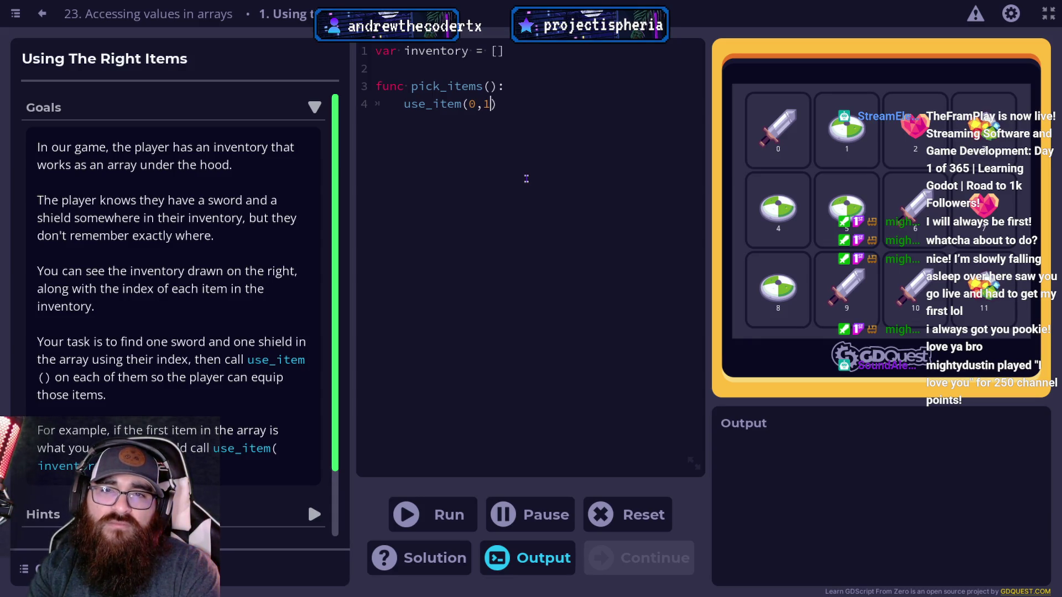
click(472, 506)
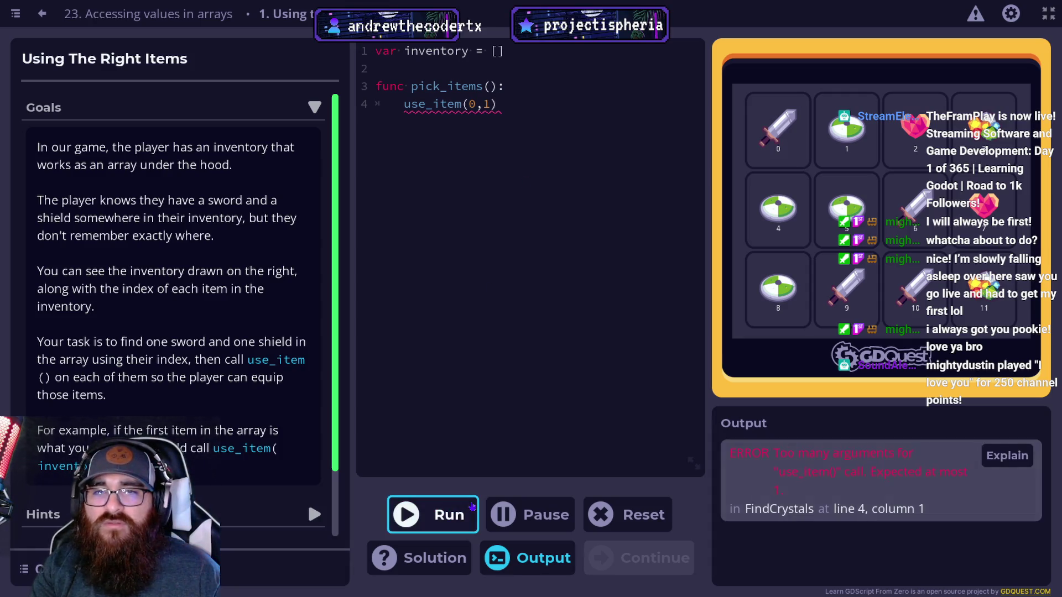
Step: Wrap line 4's arguments in square brackets as use_item([0,1]) and run it
click(471, 104)
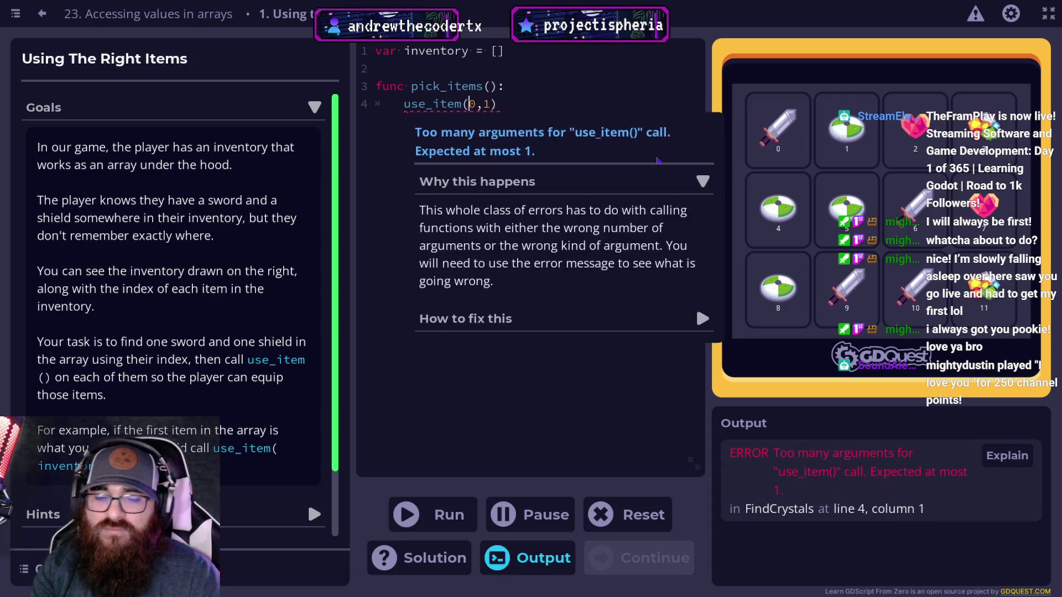
text({})
key(Left)
key(Left)
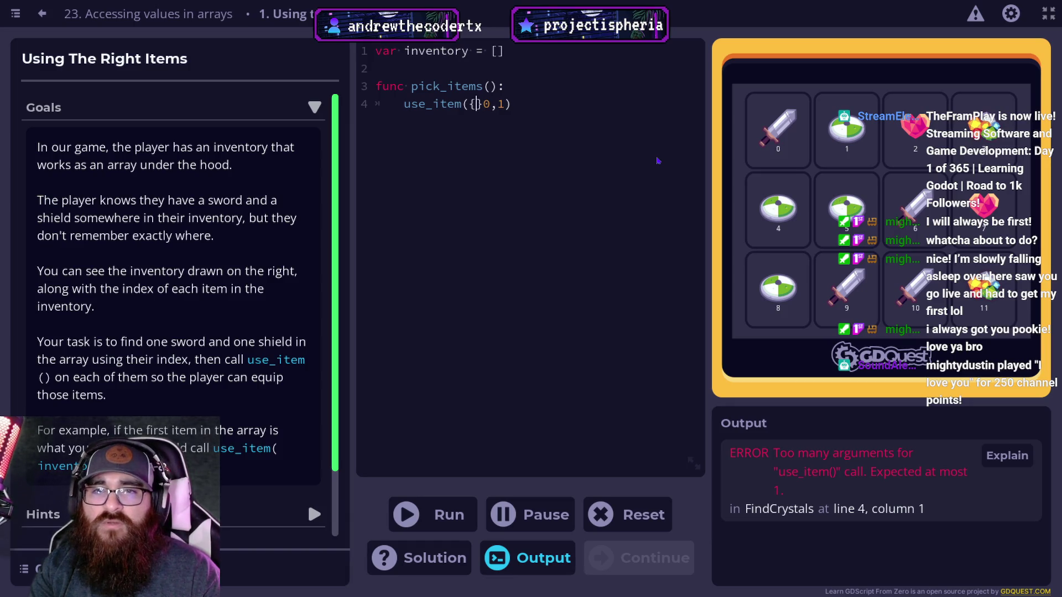
key(Delete)
key(BackSpace)
text([)
key(Right)
key(Right)
key(Right)
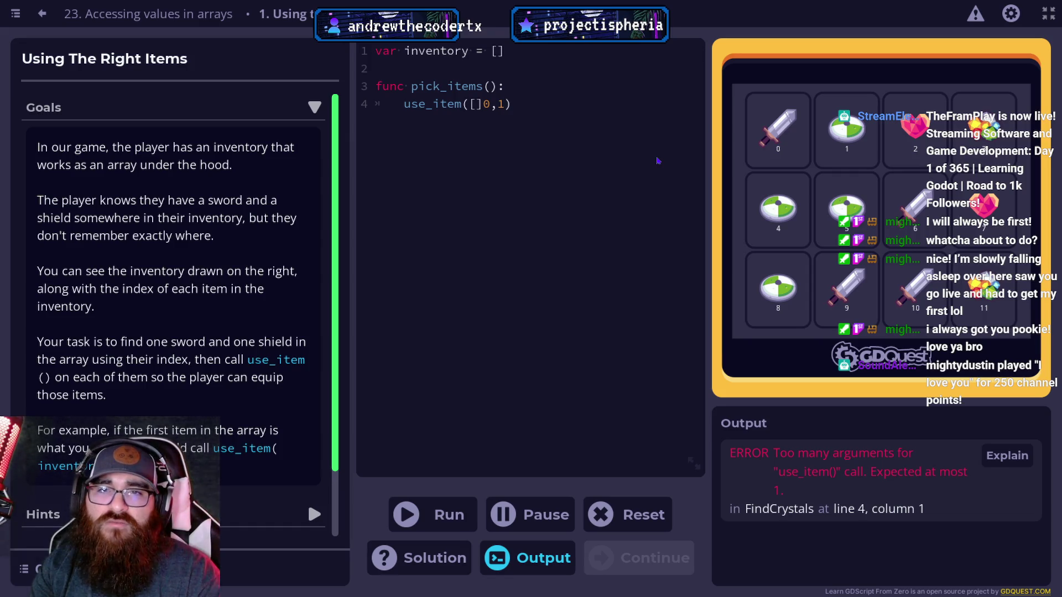
key(Left)
key(Left)
key(Left)
key(Delete)
key(Right)
key(Right)
key(Right)
text(])
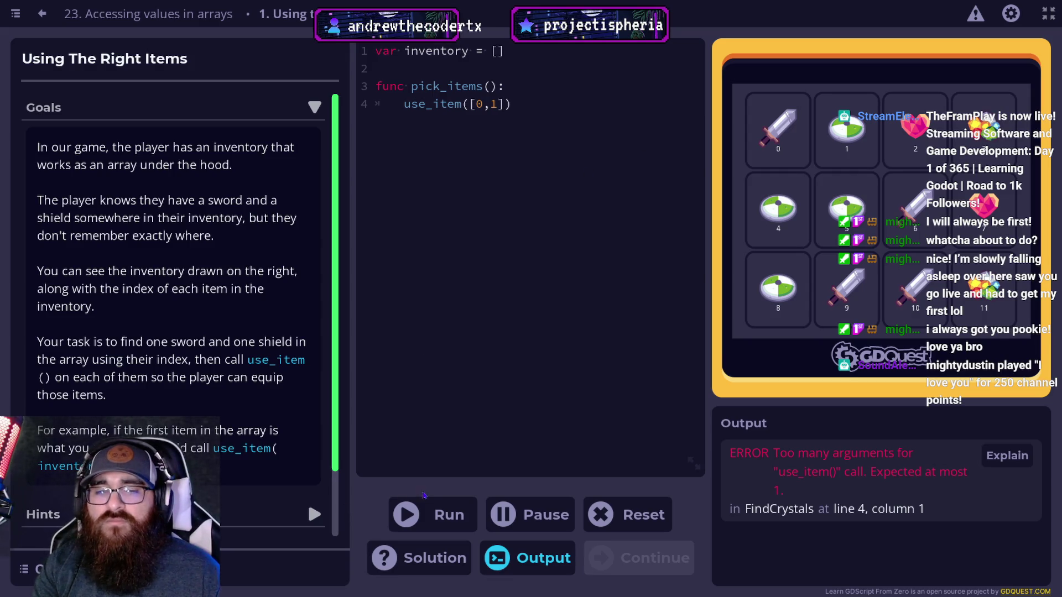
key(ctrl+Return)
Step: Trim line 4 to use_item([0]), add use_item([1]) on line 5, and run both calls
key(Left)
key(BackSpace)
key(BackSpace)
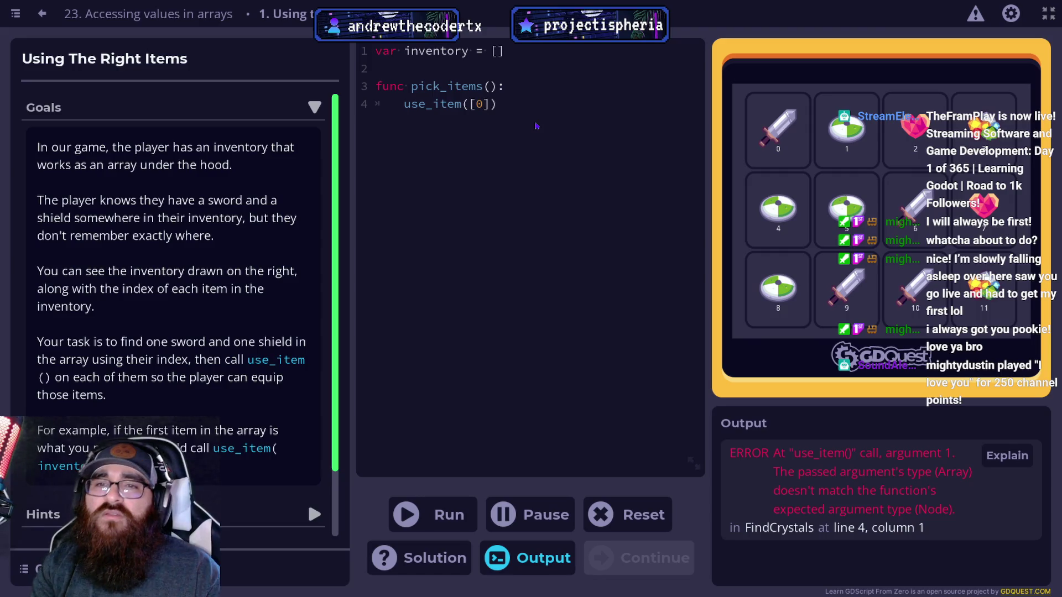
key(shift+Home)
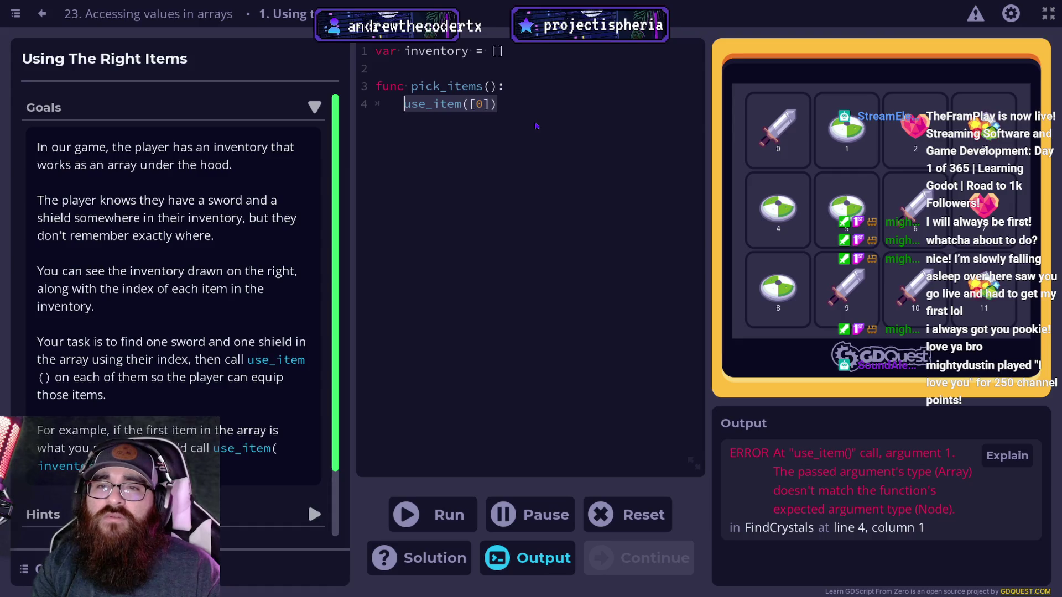
key(End)
key(Return)
text(use_item([0]))
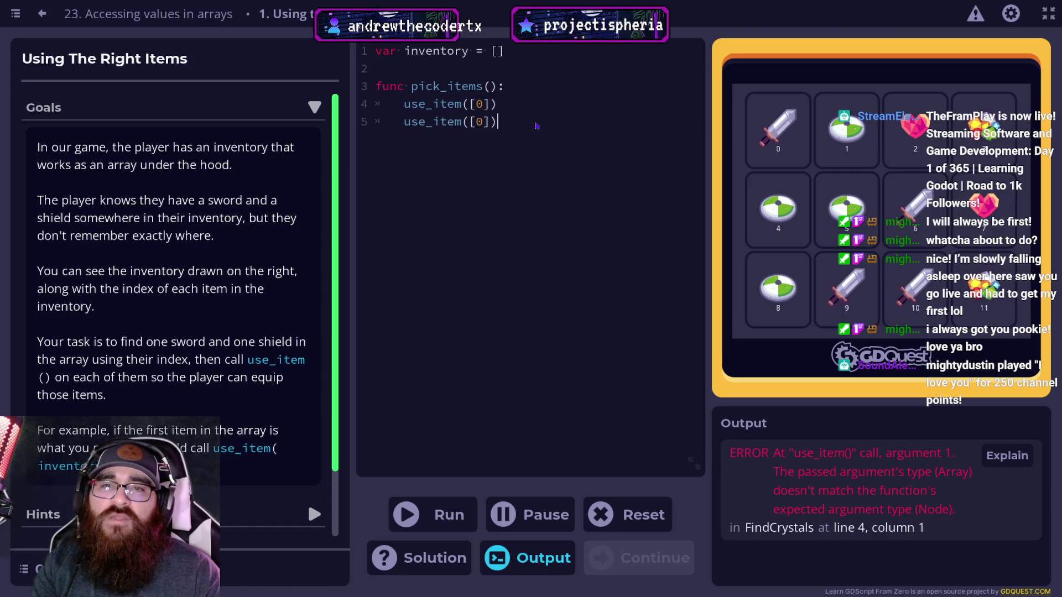
key(Left)
key(Left)
key(BackSpace)
text(1)
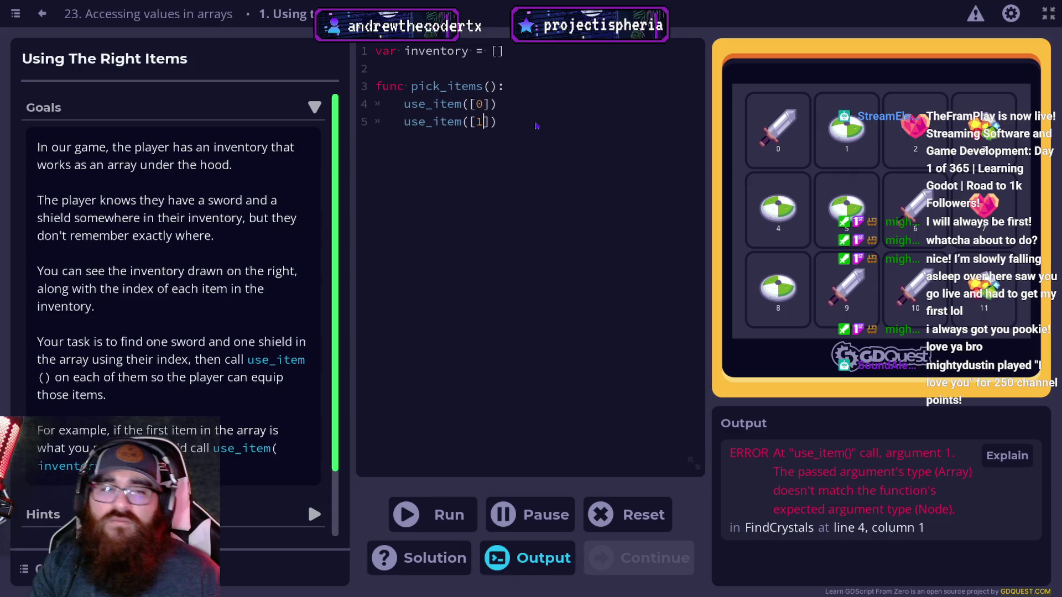
click(437, 515)
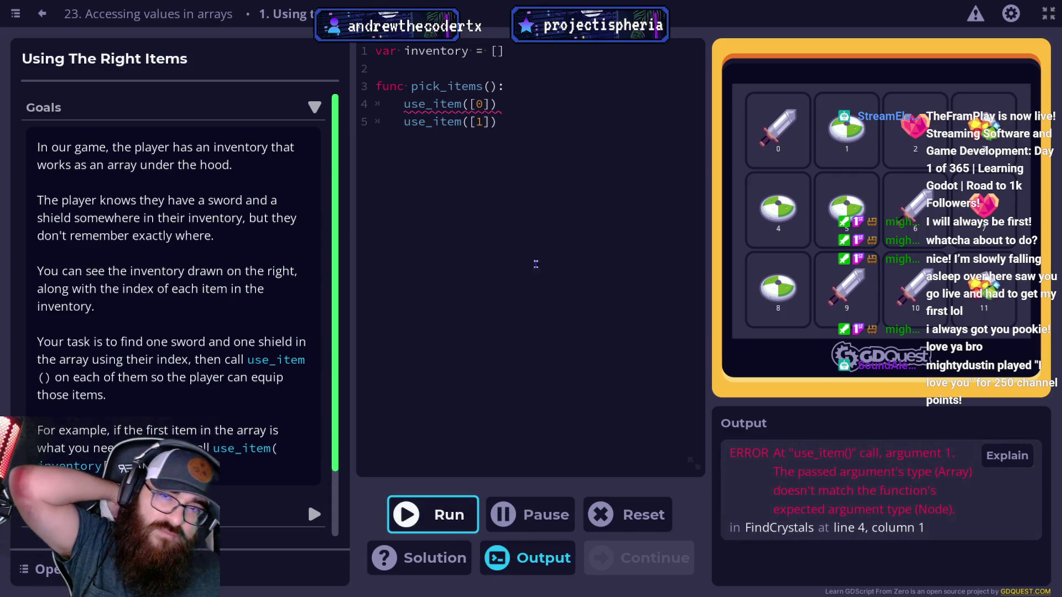
click(536, 156)
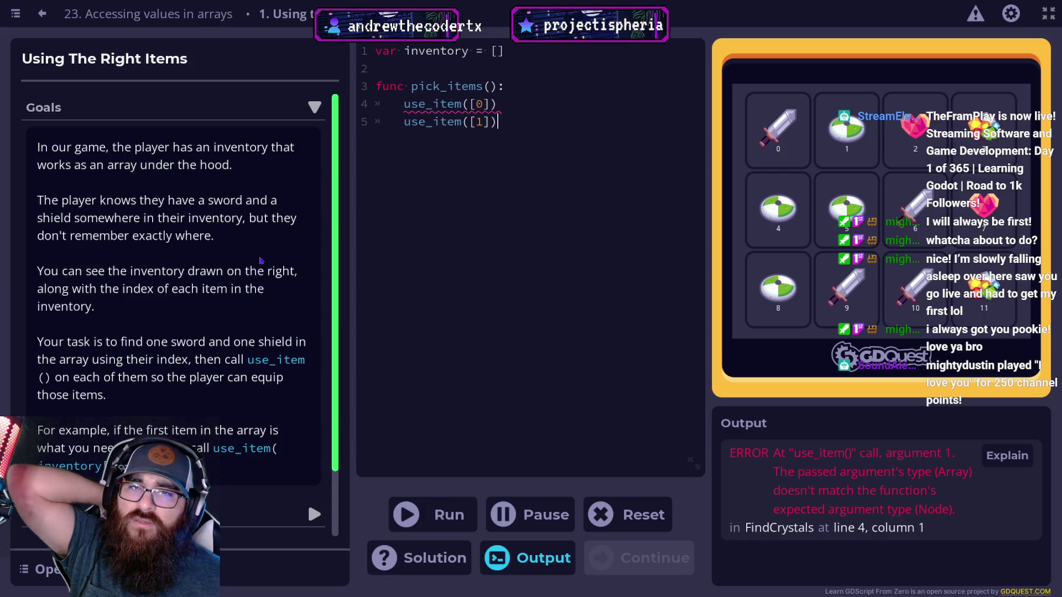
scroll(142, 385, down, 3)
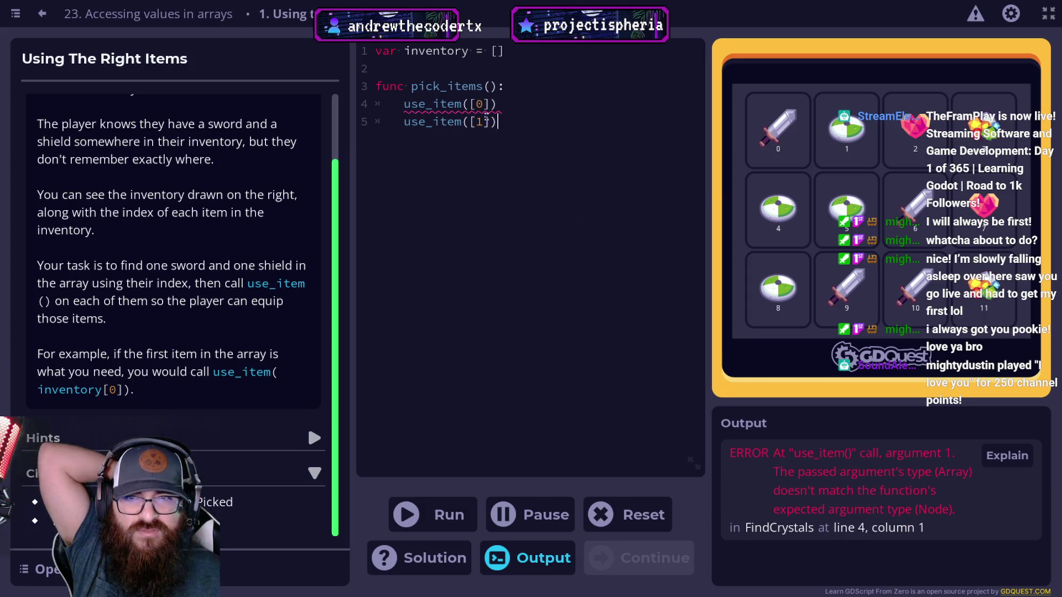
Step: Change the calls to use_item(inventory[0]) and use_item(inventory[1]), run them, and continue from 'Well done!'
click(469, 104)
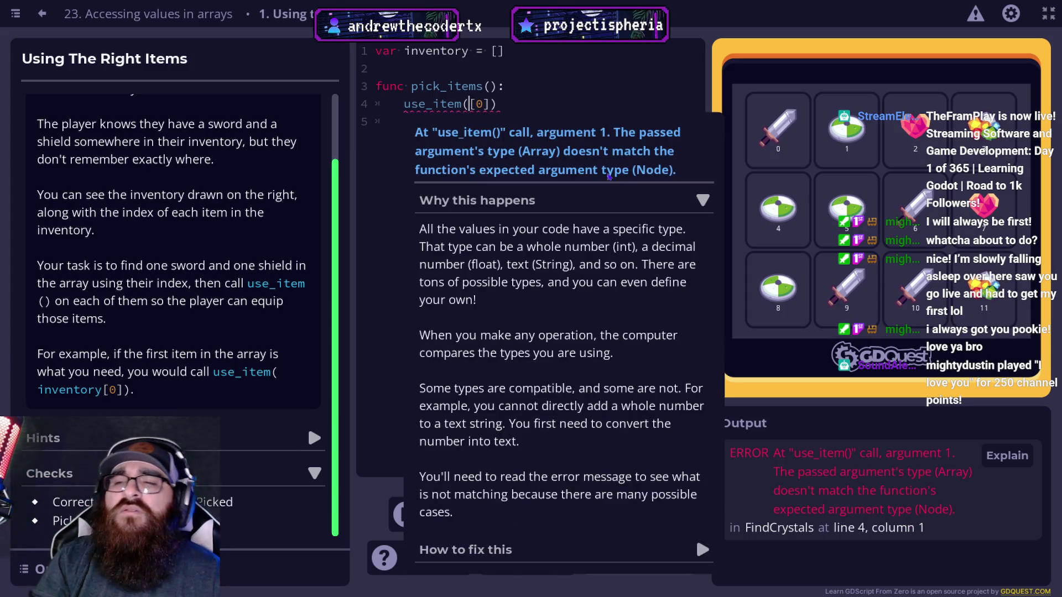
text(inventory)
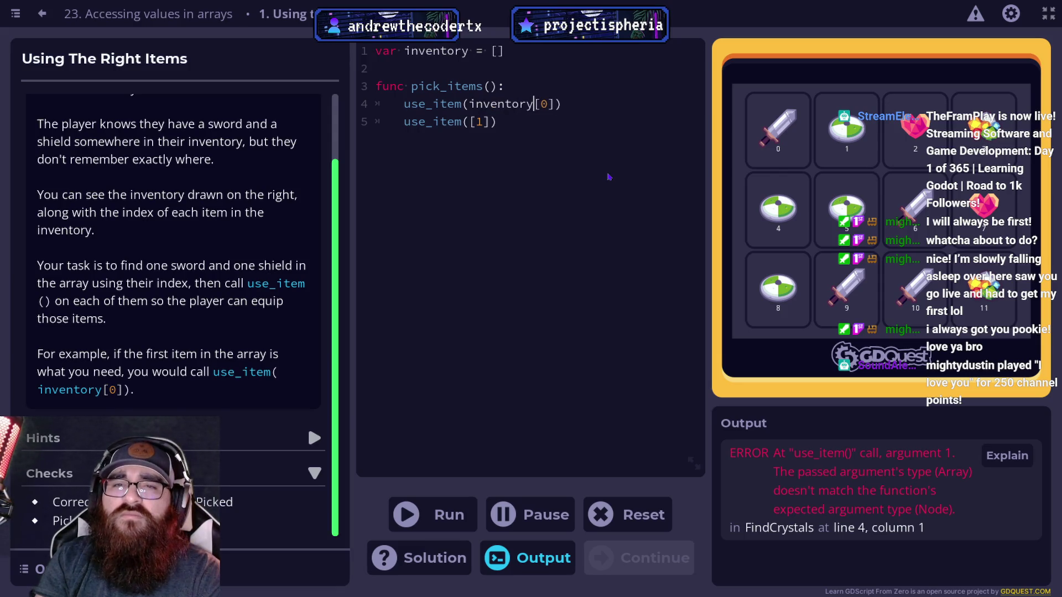
click(547, 121)
key(Left)
key(Left)
key(Left)
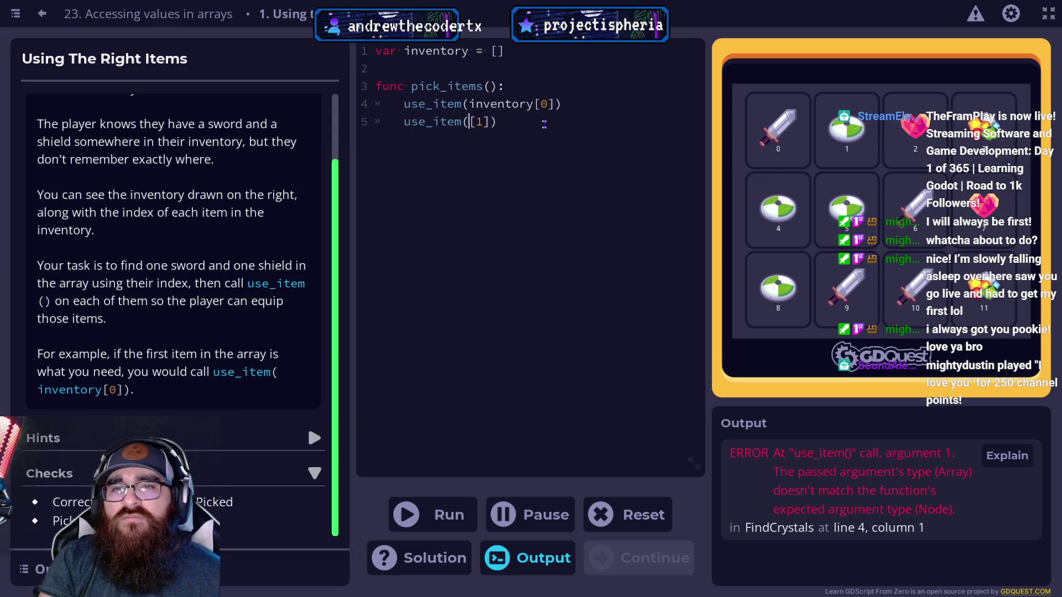
text(inventory)
key(ctrl+Return)
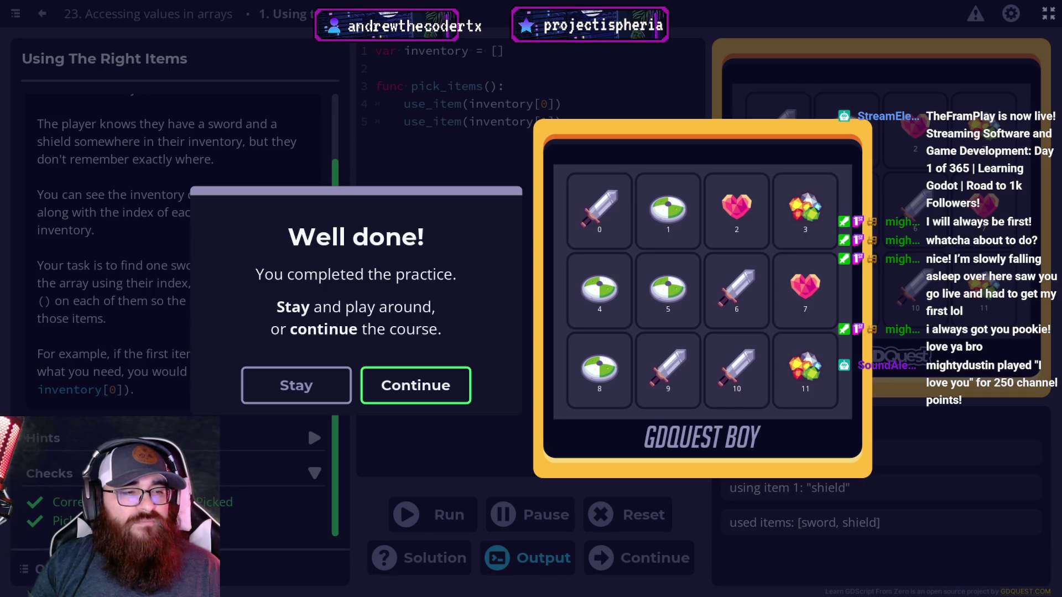
click(439, 404)
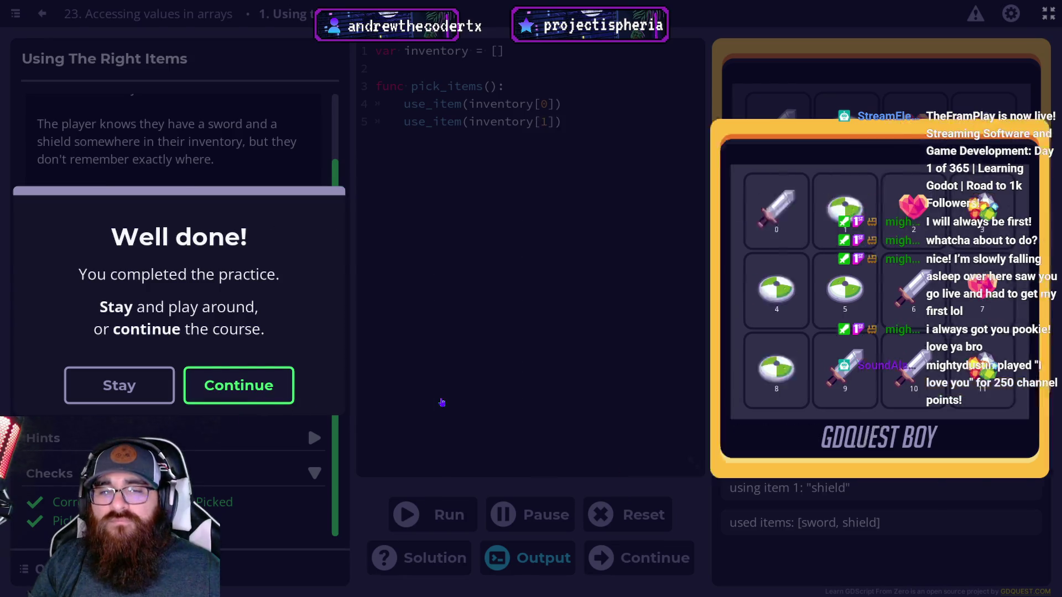
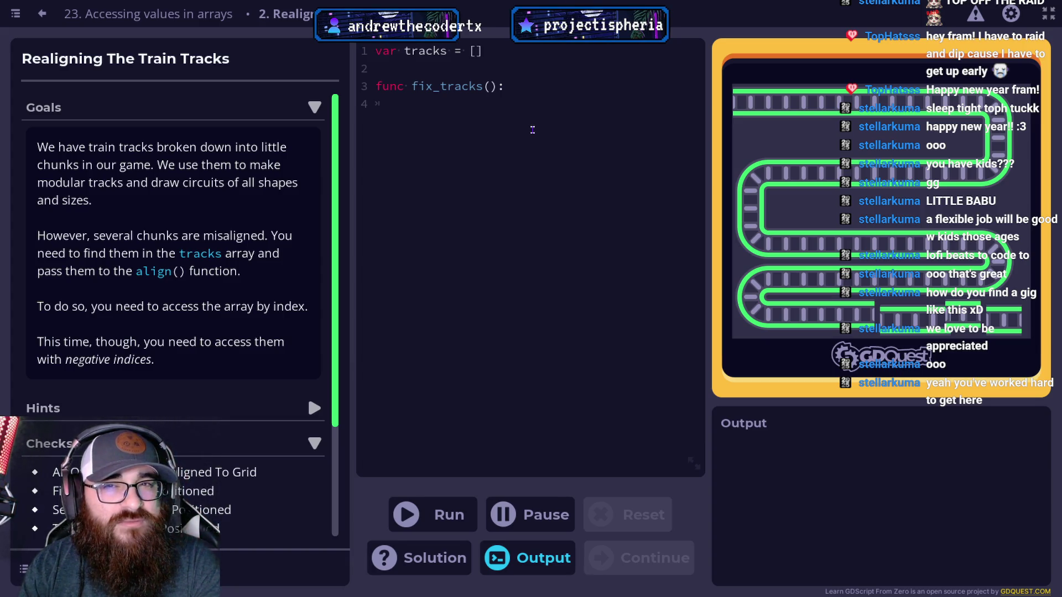
Step: Write align(tracks[-3]) on line 4 of fix_tracks
text(tracks)
key(BackSpace)
key(BackSpace)
key(BackSpace)
text(aligh)
key(BackSpace)
text(n()
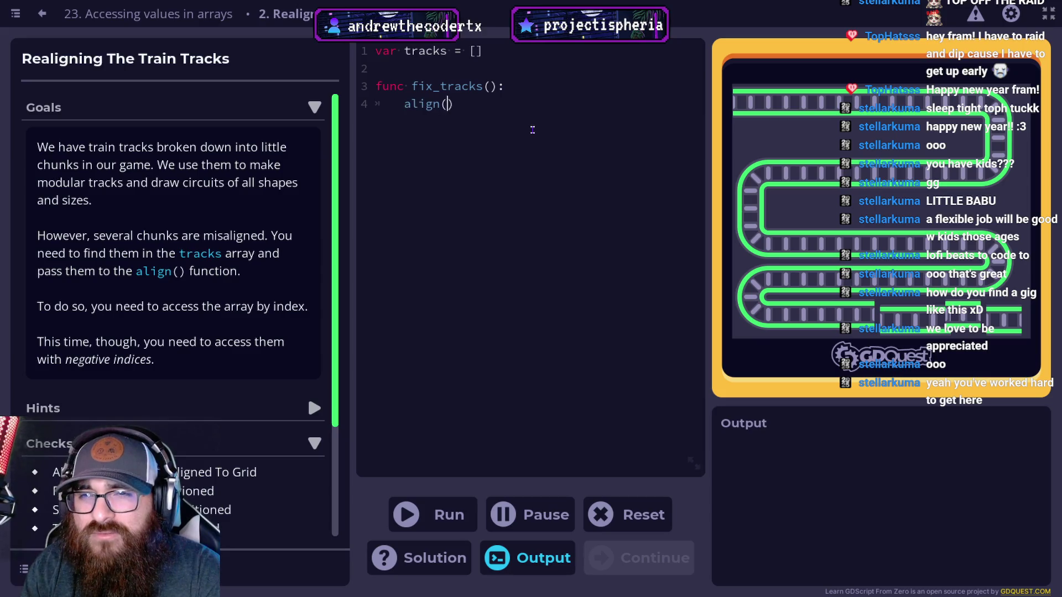
text(tracks)
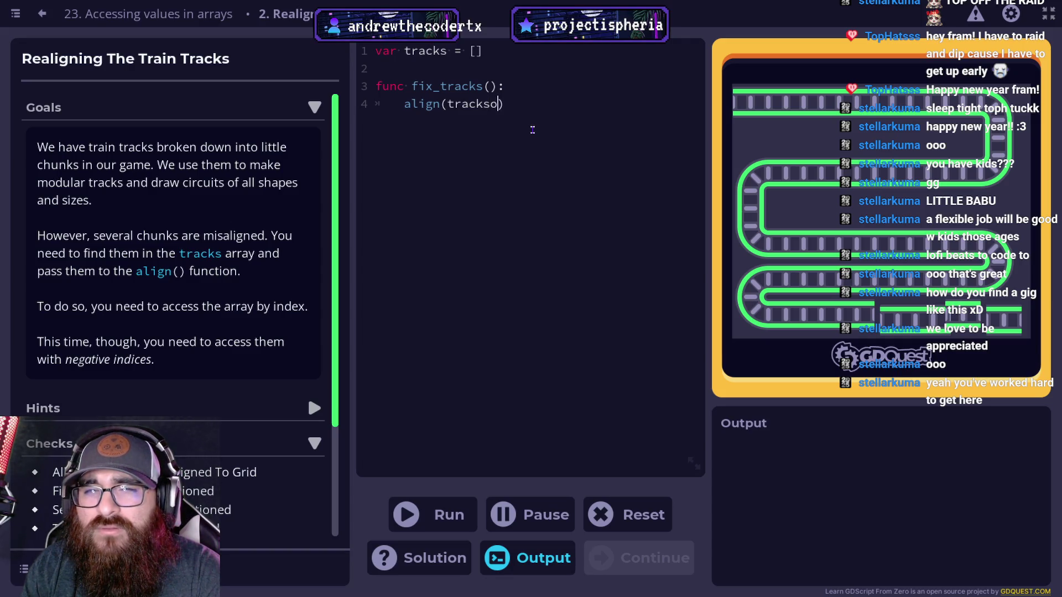
text([)
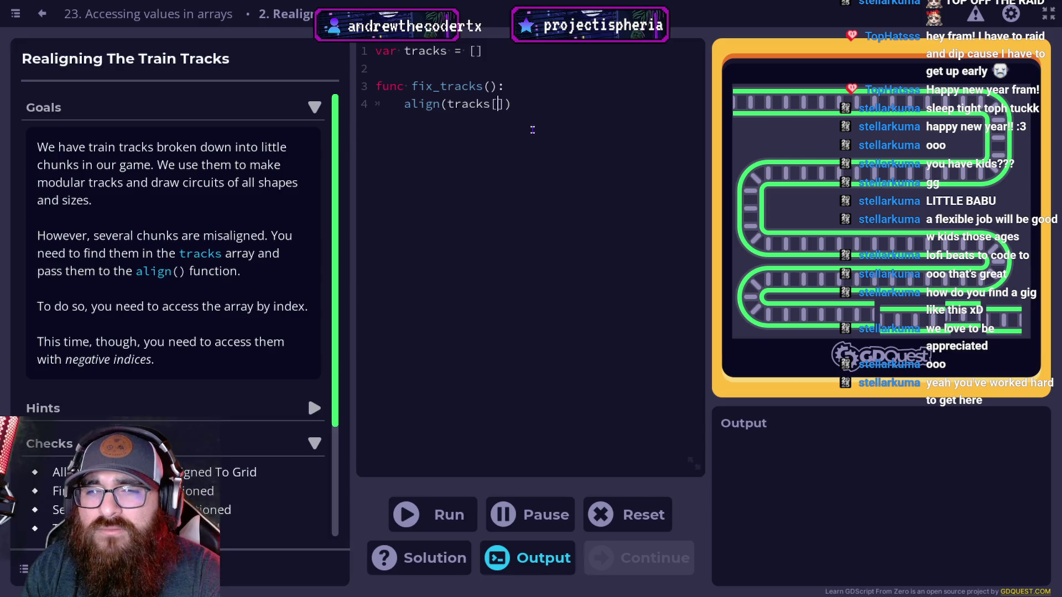
text(0-)
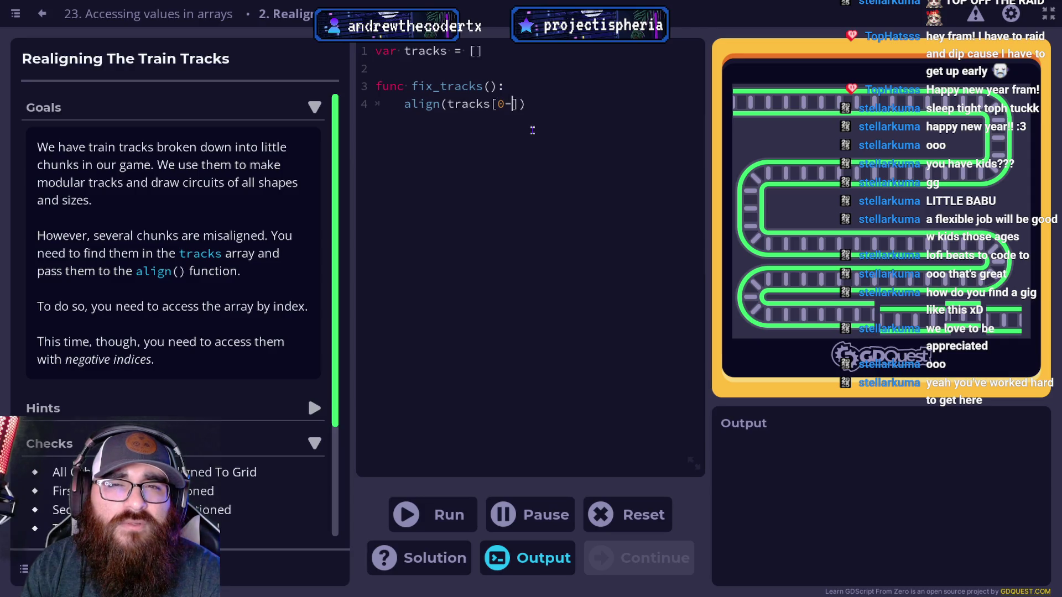
key(BackSpace)
text(-)
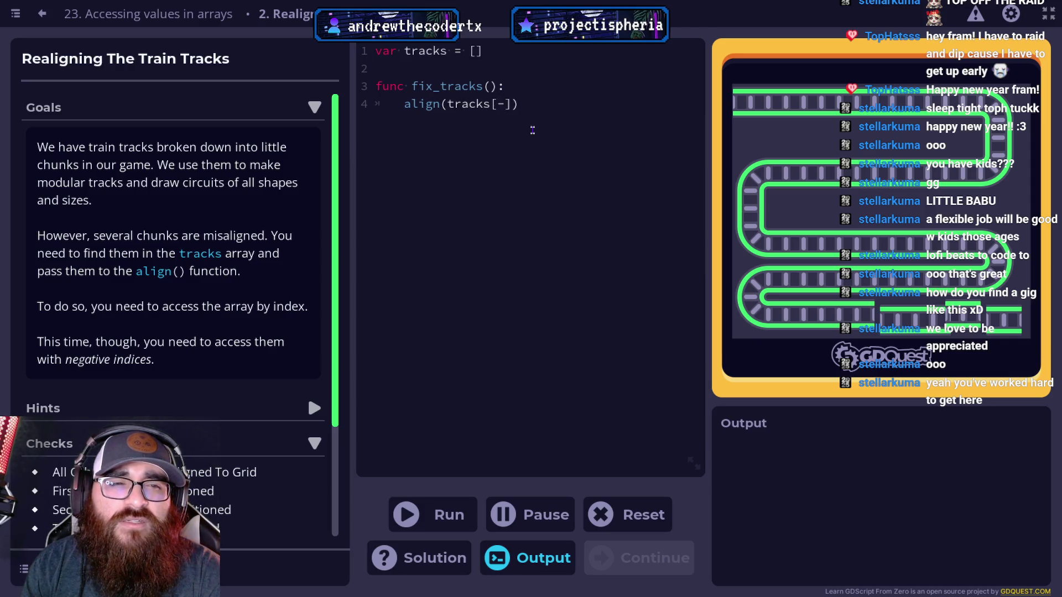
text(4)
key(BackSpace)
text(3)
Step: Duplicate the align(tracks[-3]) line twice below itself
key(End)
key(ctrl+shift+Left)
key(ctrl+shift+Left)
key(ctrl+shift+Left)
key(ctrl+c)
key(End)
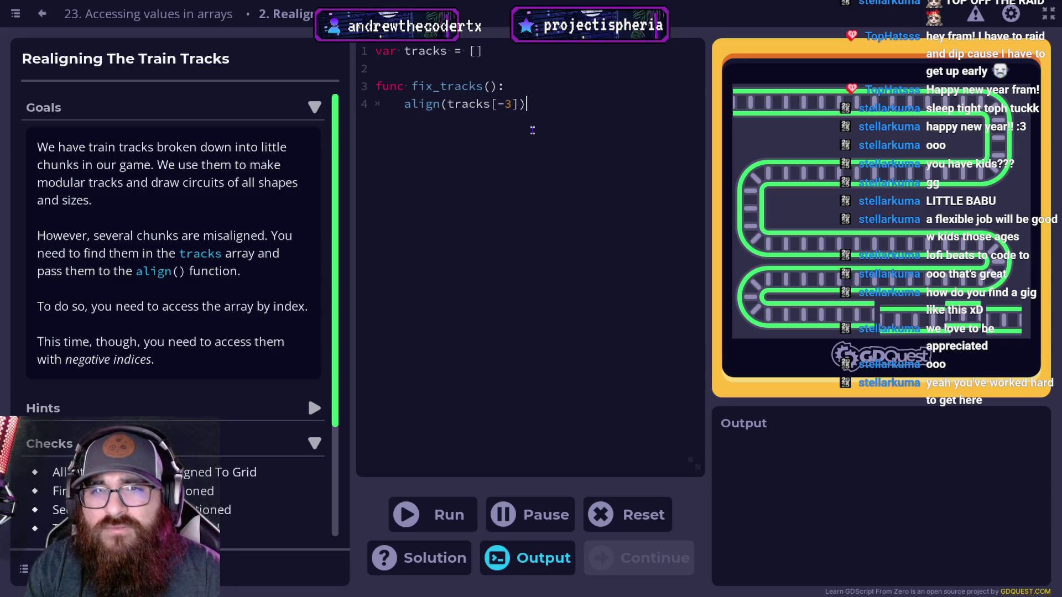
key(Return)
key(ctrl+v)
key(Return)
key(ctrl+v)
Step: Change the copies' indices to -2 and -1 and run, getting Track 38 and -4 errors
click(511, 121)
key(BackSpace)
text(2)
key(BackSpace)
text(1)
click(456, 525)
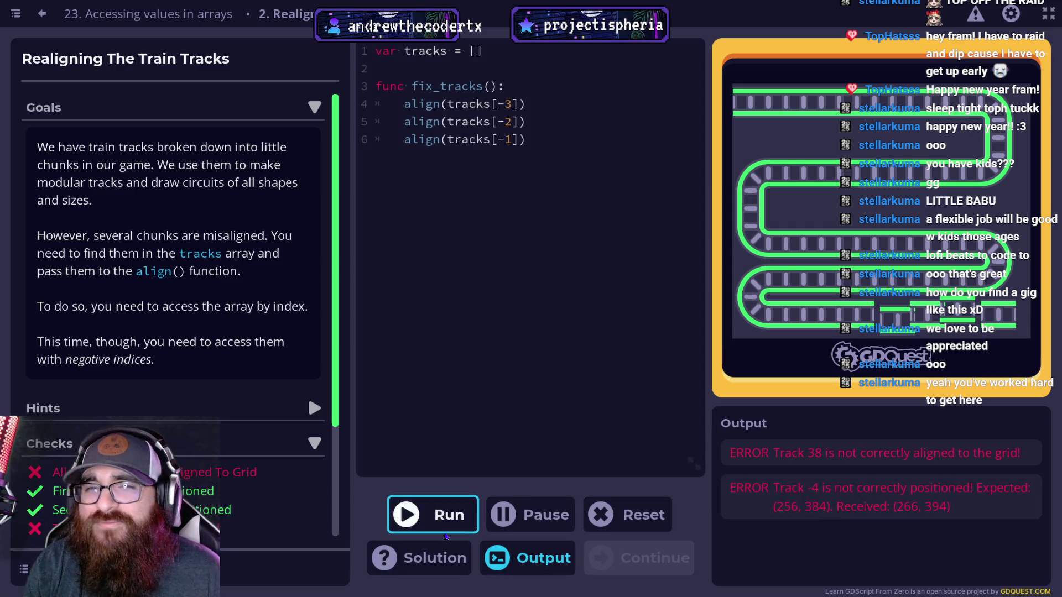
click(549, 90)
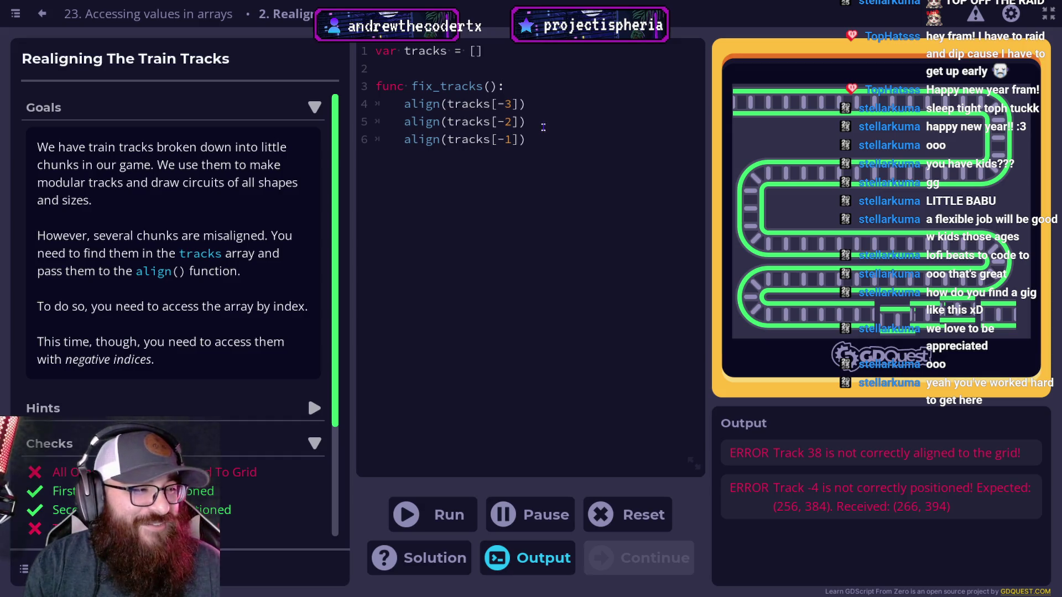
Step: Copy the align(tracks[-1]) line to the top as an indented line 4
triple_click(540, 146)
click(557, 143)
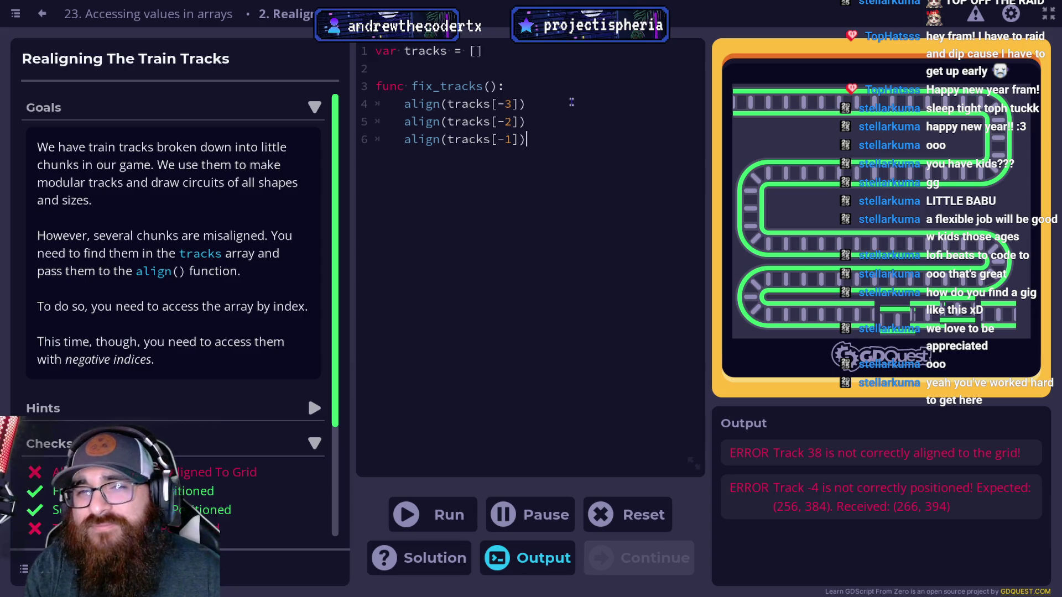
key(Return)
key(ctrl+v)
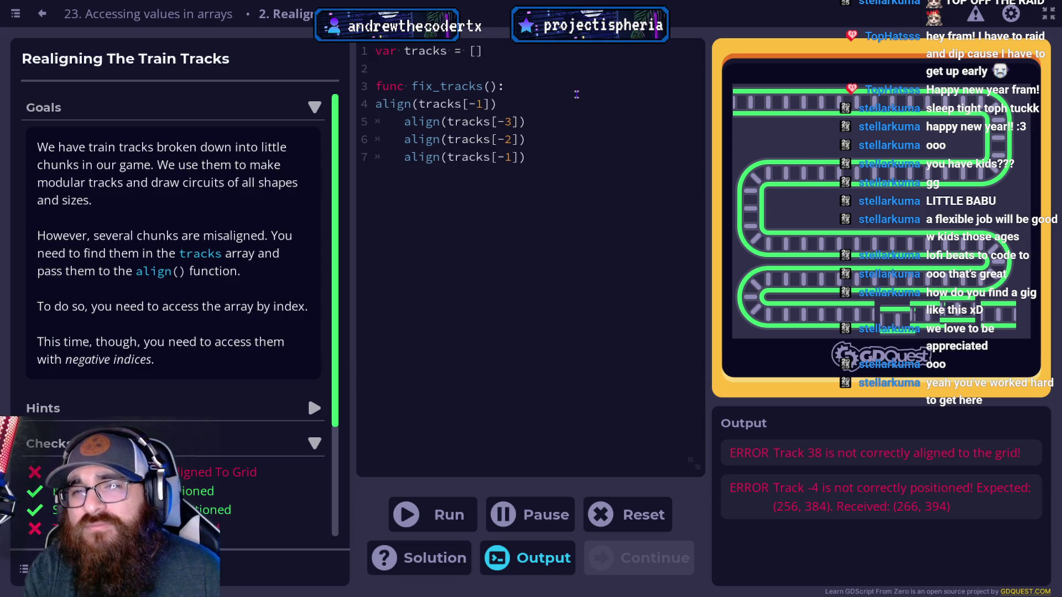
click(383, 101)
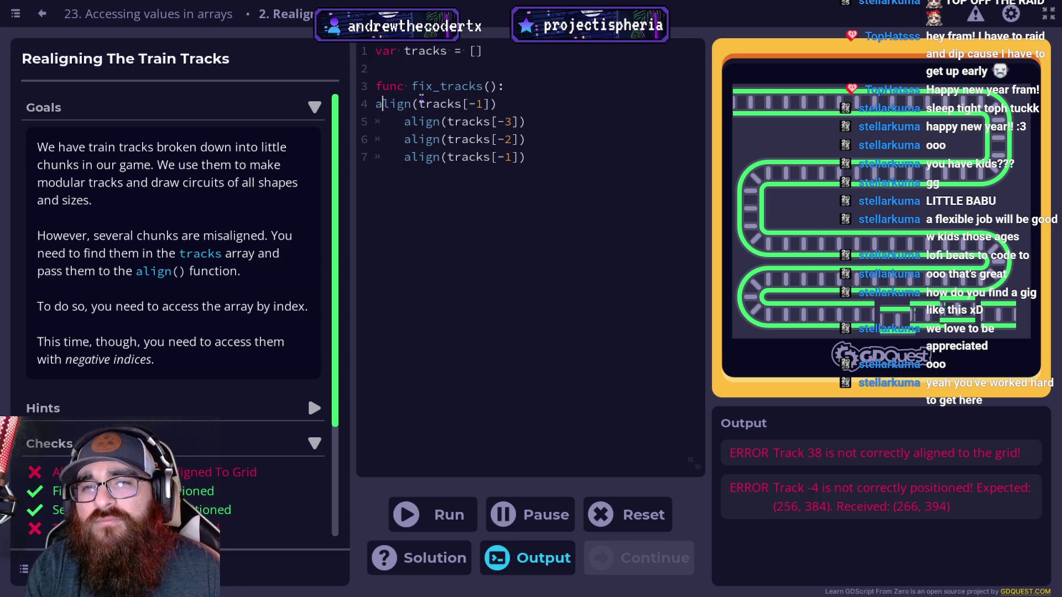
key(Home)
key(Tab)
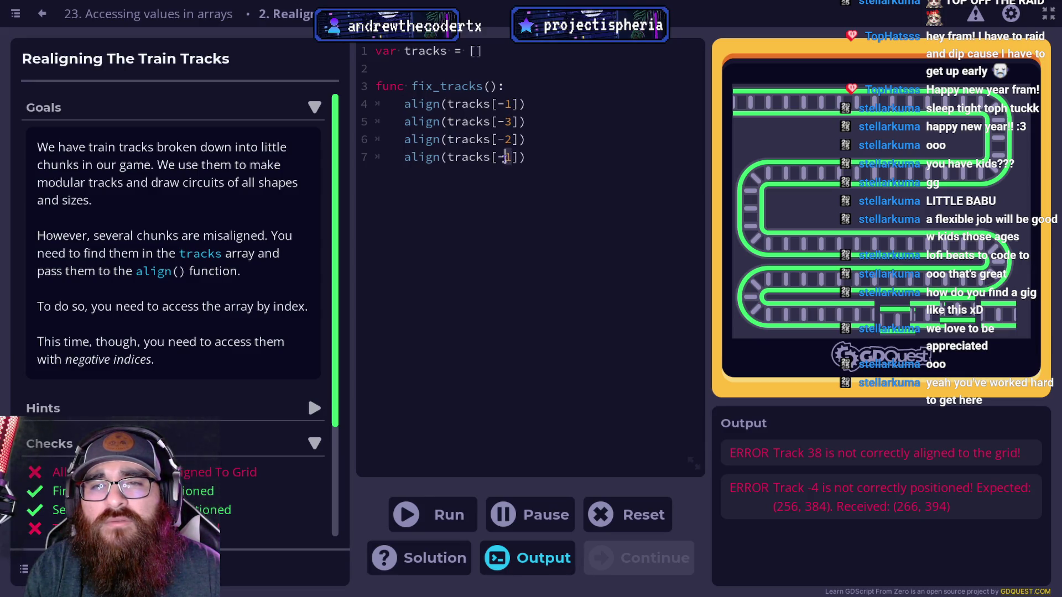
Step: Renumber lines 5 and 6 to tracks[-2] and tracks[-3]
click(509, 122)
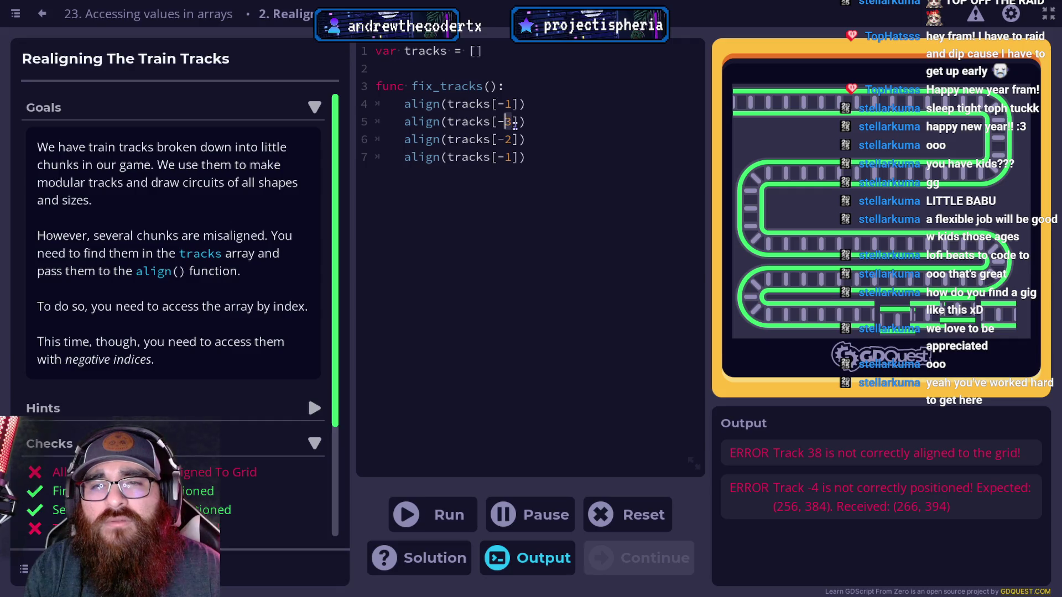
key(Delete)
text(2)
click(505, 140)
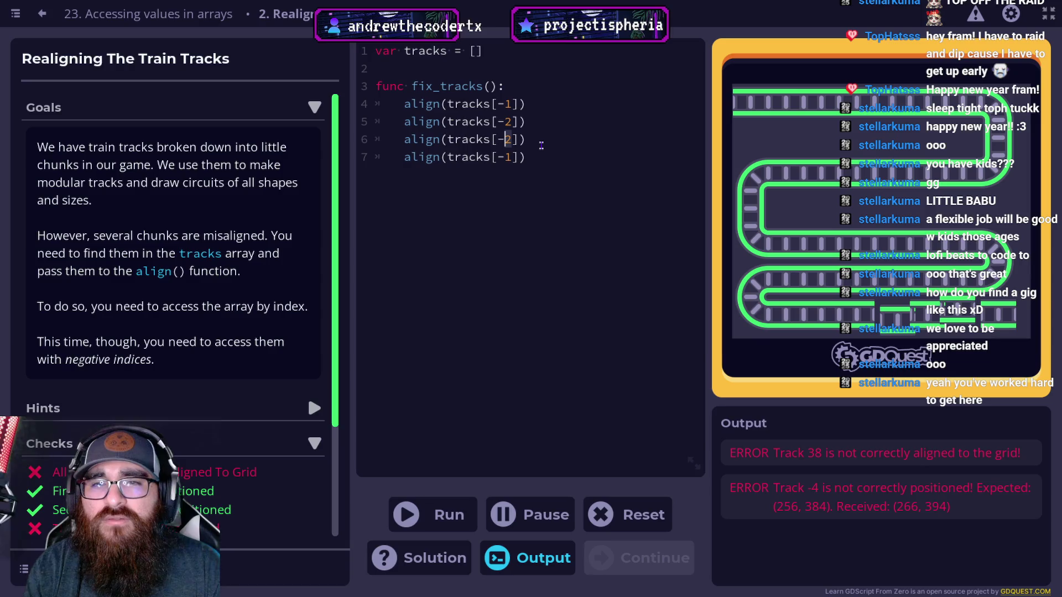
key(Delete)
text(3)
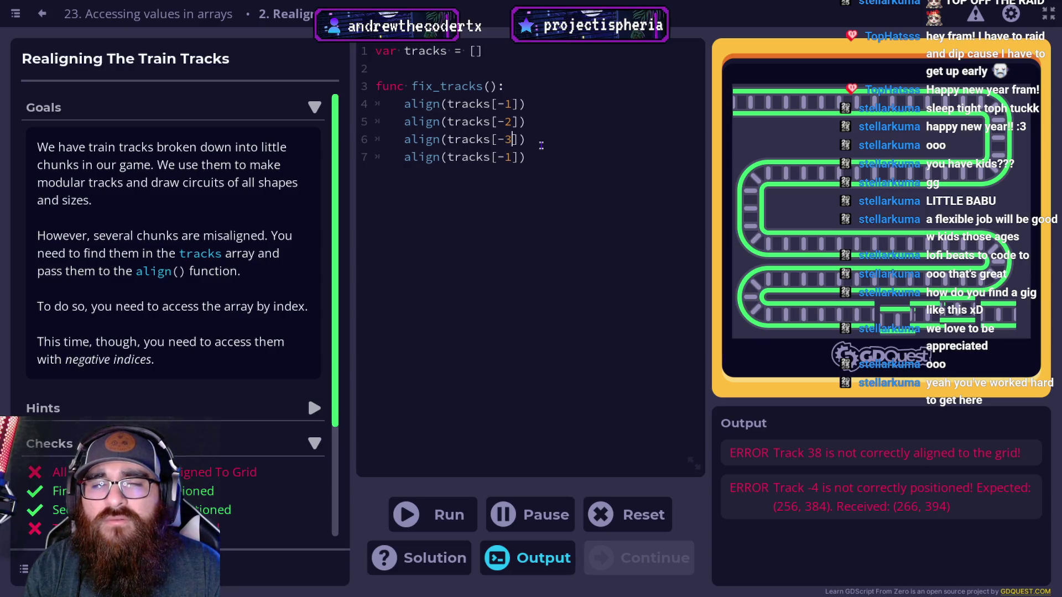
Step: Change line 7 to tracks[-4] and run, leaving only a Track 40 error
key(Down)
key(Left)
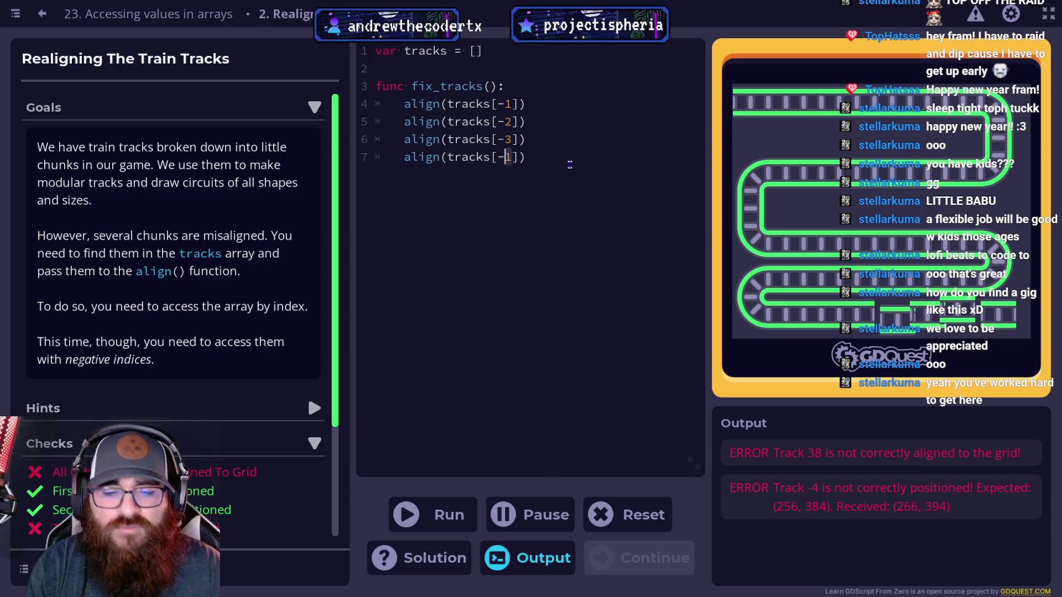
key(Delete)
text(4)
key(End)
click(445, 513)
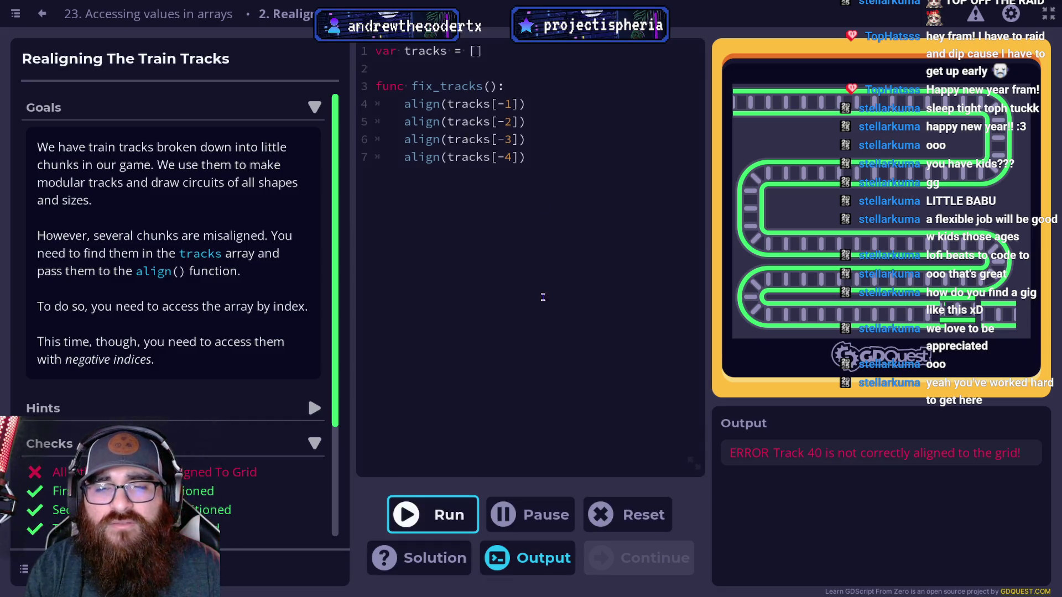
drag(531, 139, 403, 138)
Step: Delete the align(tracks[-3]) line and run the code
key(BackSpace)
key(BackSpace)
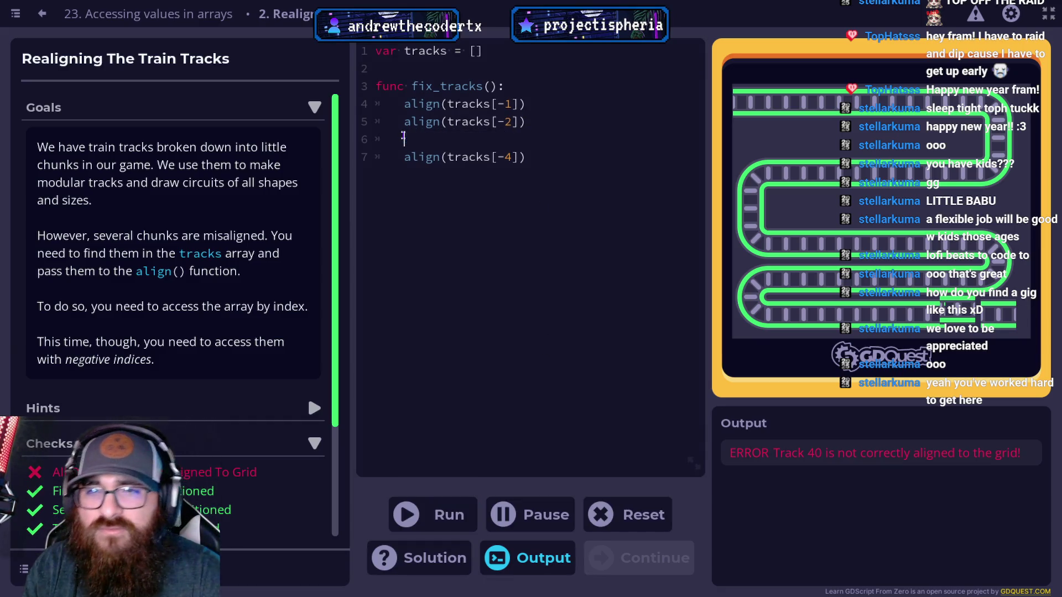
key(BackSpace)
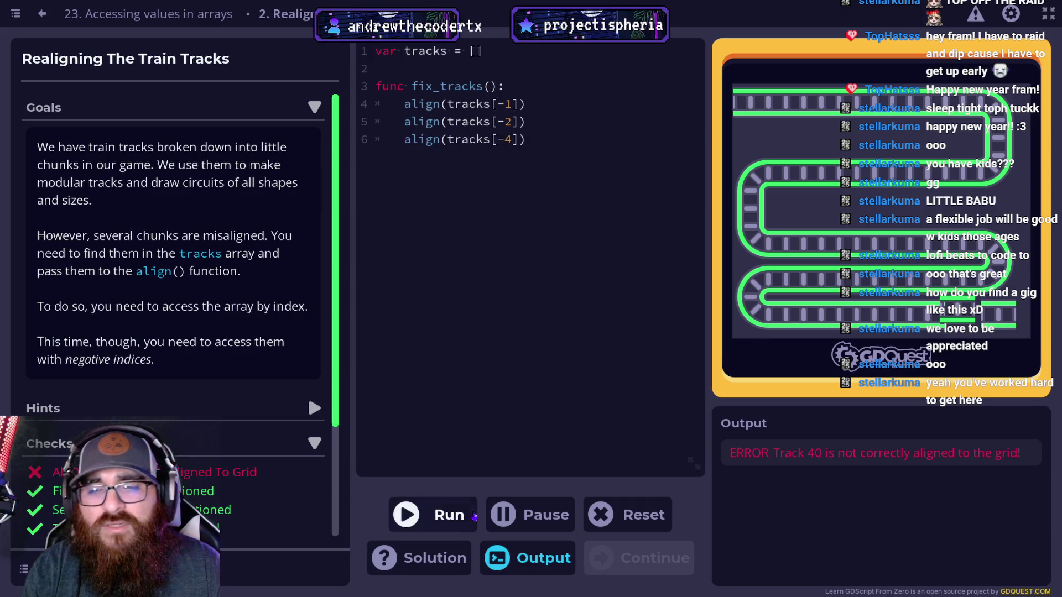
click(476, 517)
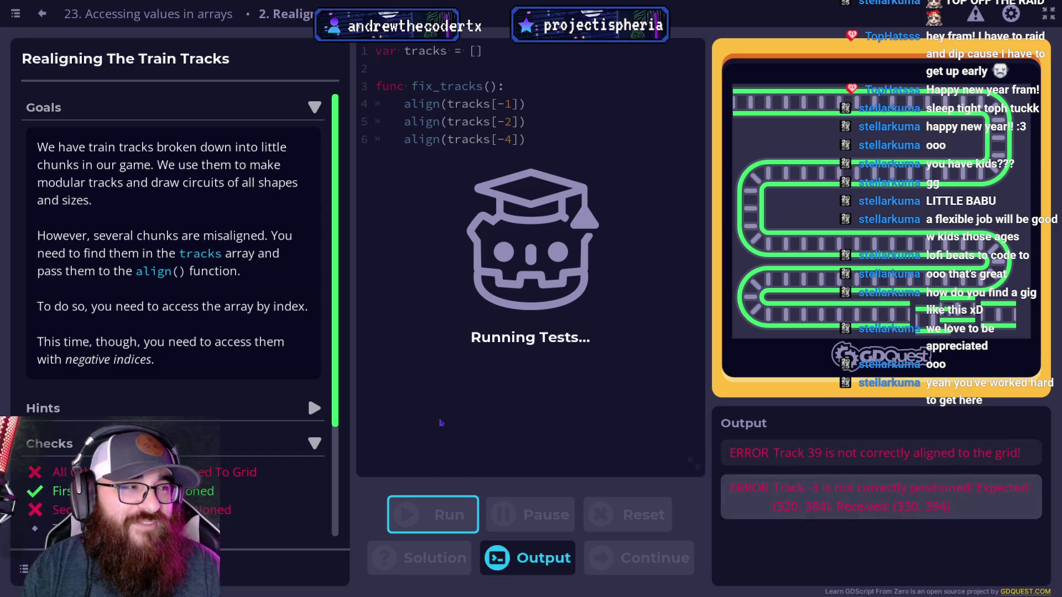
Step: Restore the tracks[-3] line, delete the tracks[-2] line instead, and run again
key(ctrl+z)
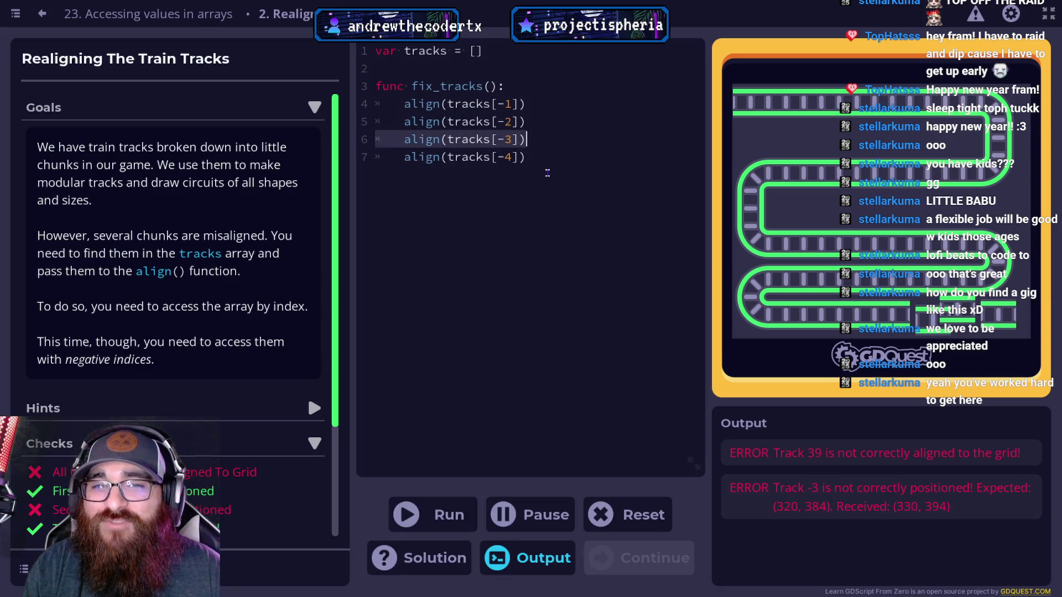
click(530, 121)
drag(530, 122, 403, 122)
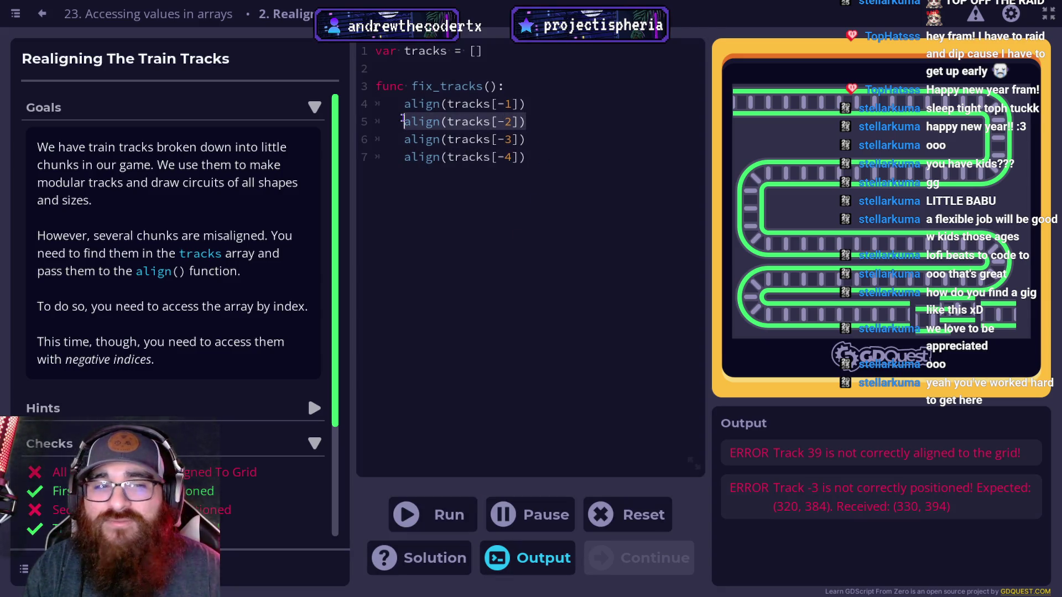
key(BackSpace)
key(BackSpace)
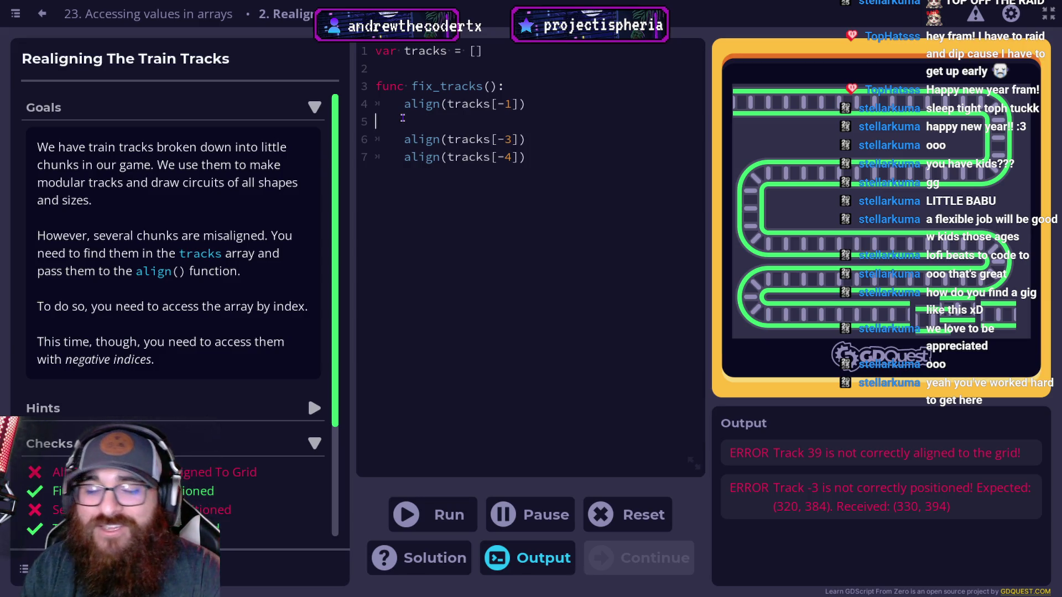
key(BackSpace)
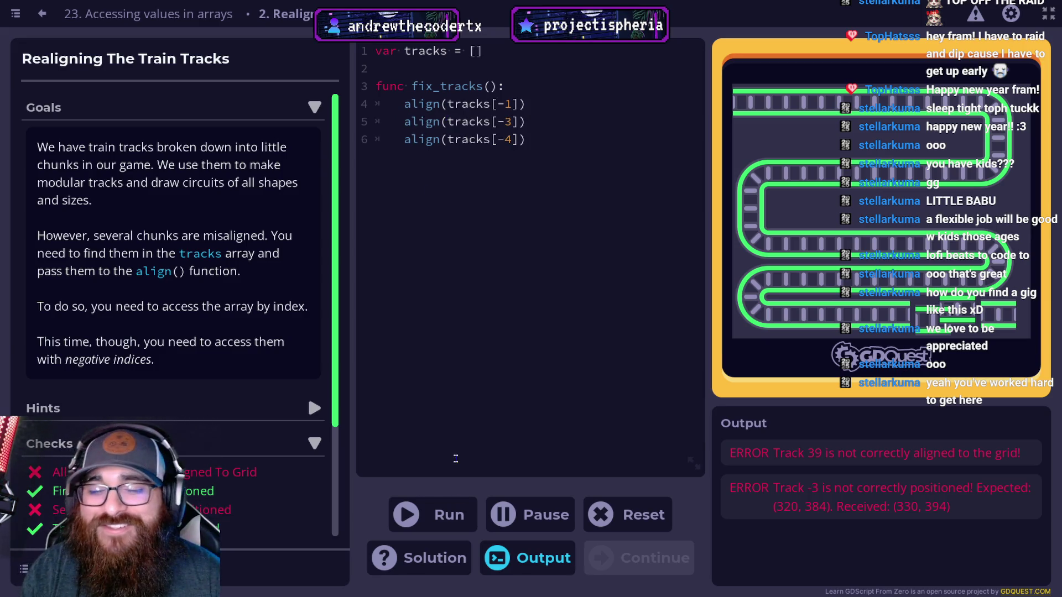
click(457, 519)
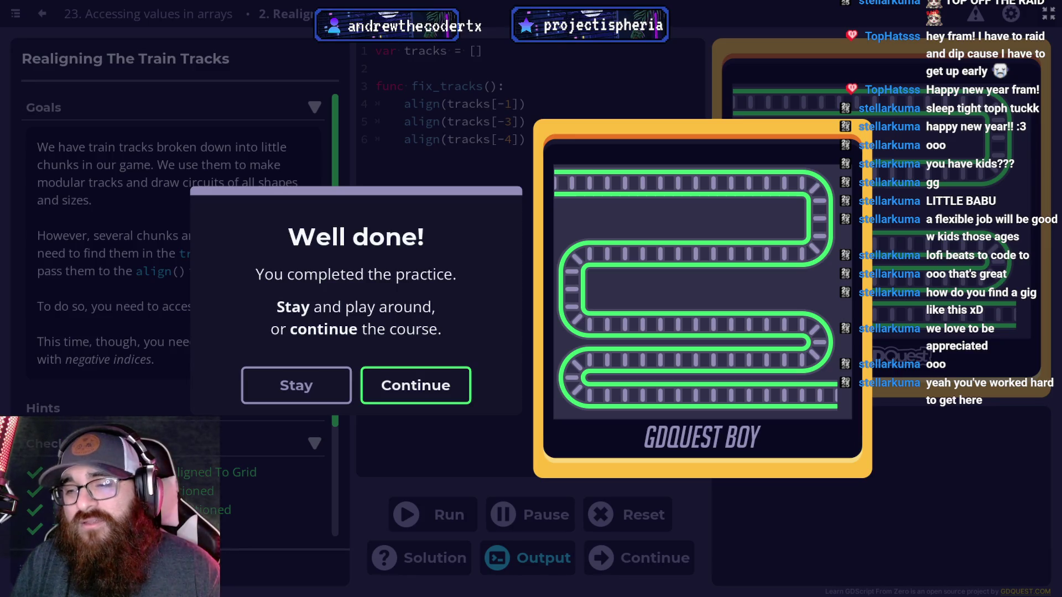
Step: Dismiss the Well done! and Lesson complete! messages to reach lesson 24, Creating Dictionaries
click(445, 392)
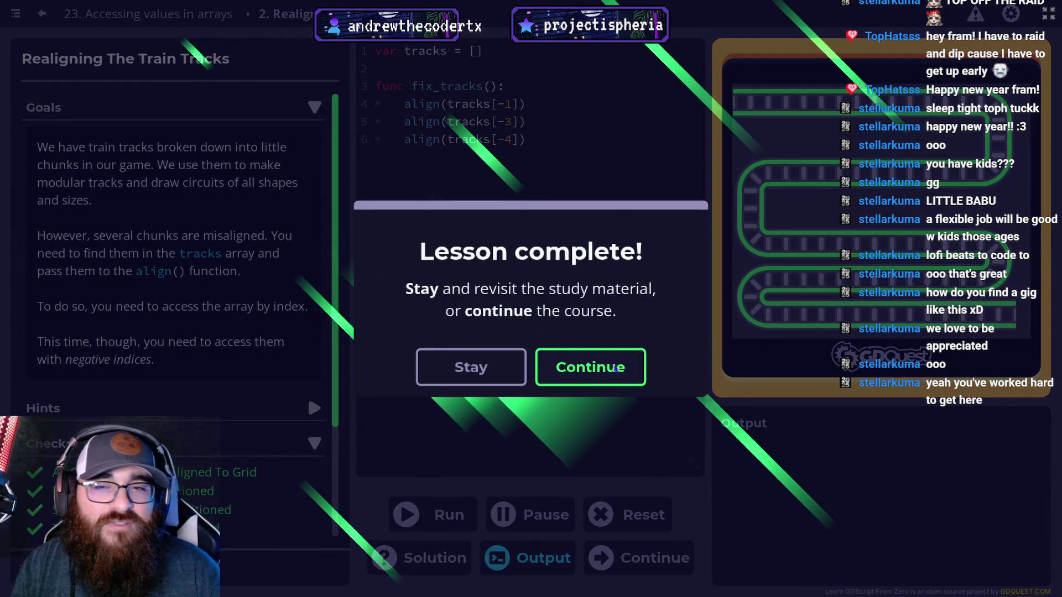
click(615, 369)
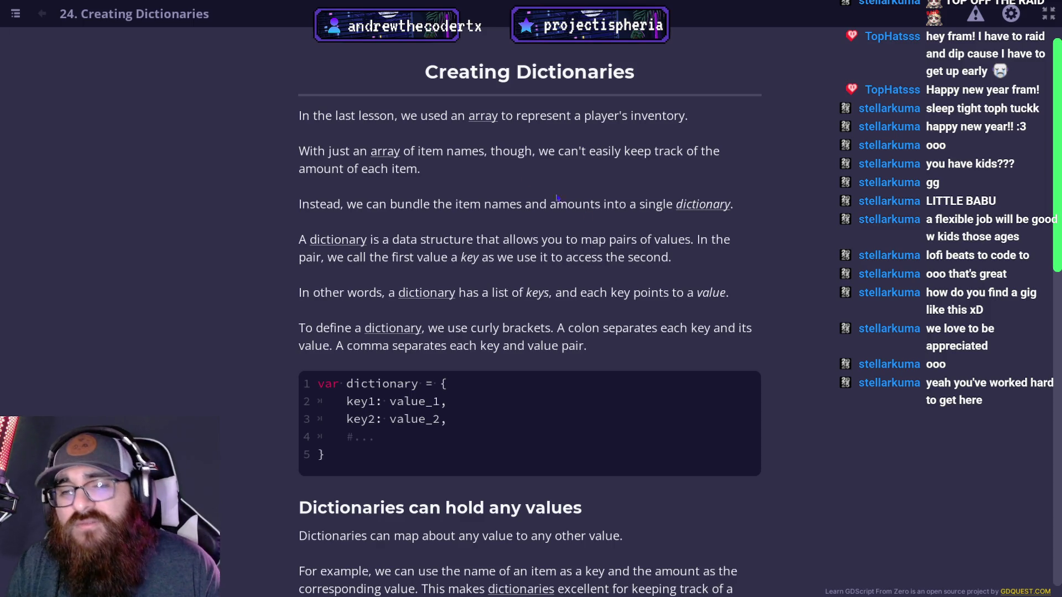
scroll(371, 268, down, 3)
drag(343, 242, 444, 242)
click(387, 242)
click(381, 242)
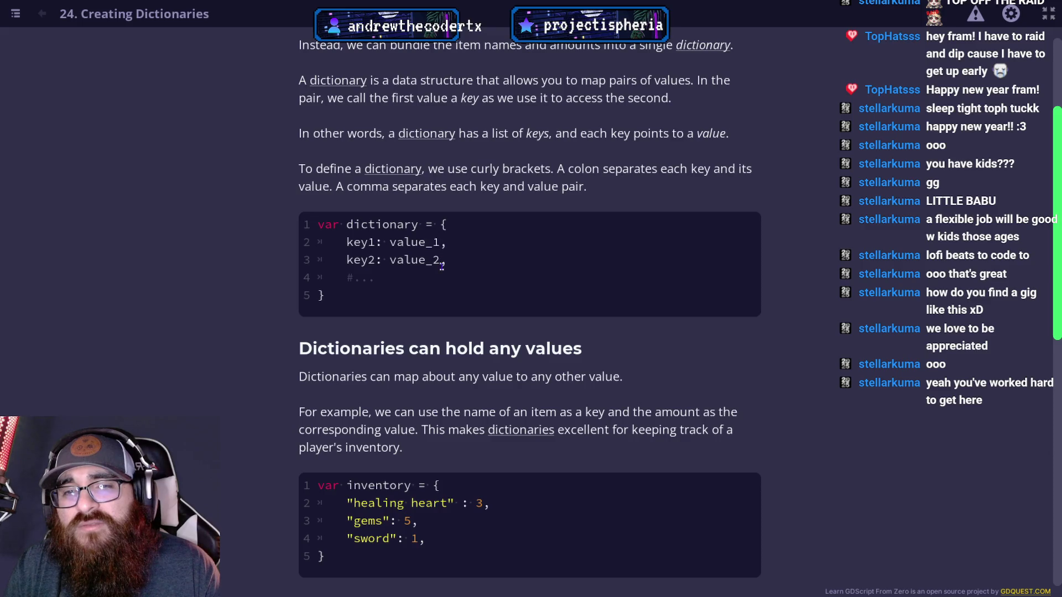
drag(351, 260, 448, 266)
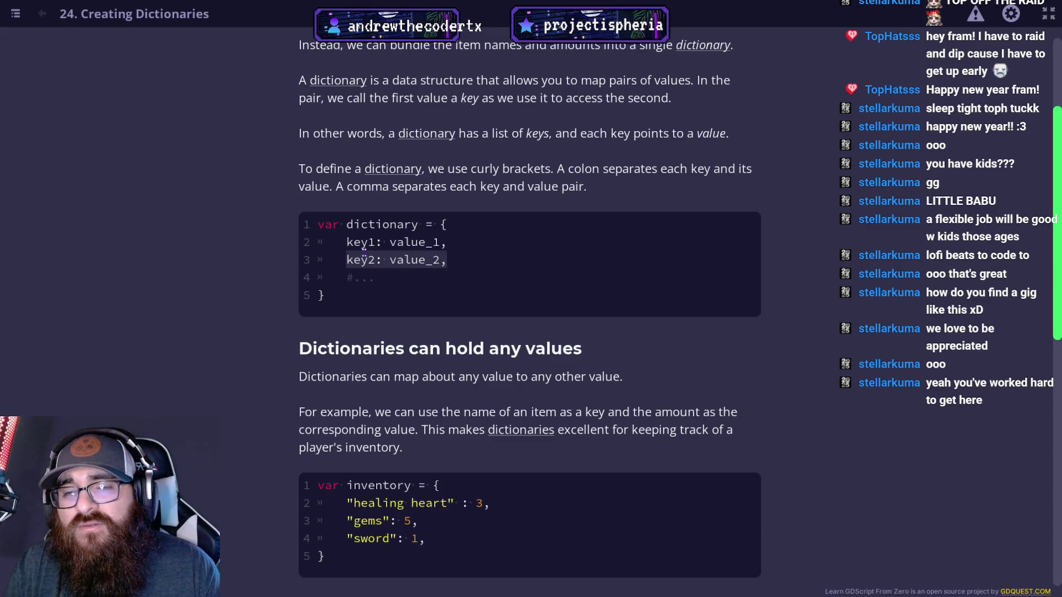
drag(347, 259, 440, 261)
click(435, 268)
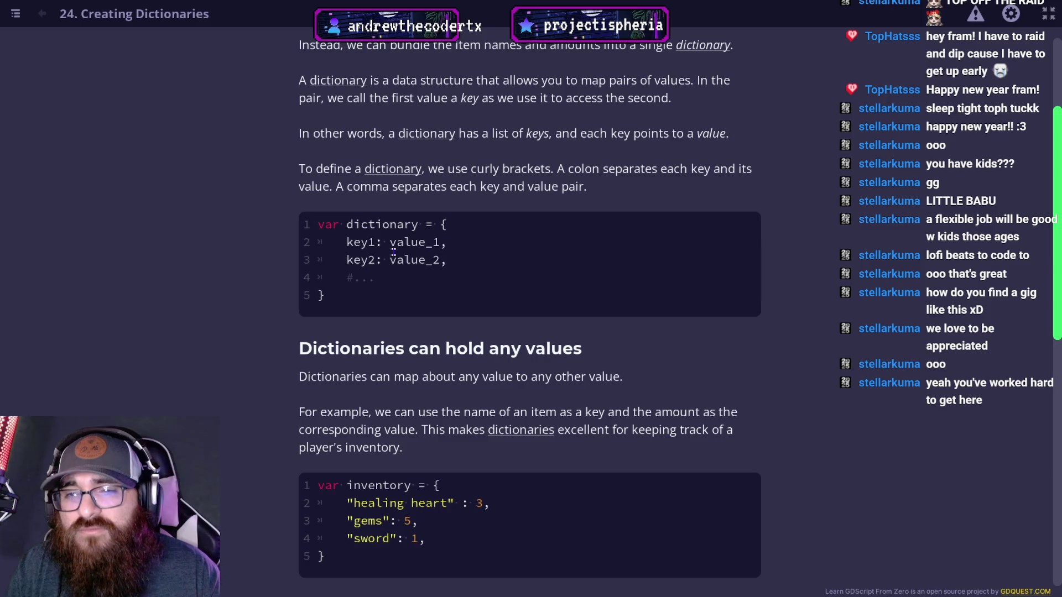
drag(346, 242, 448, 244)
drag(346, 259, 474, 270)
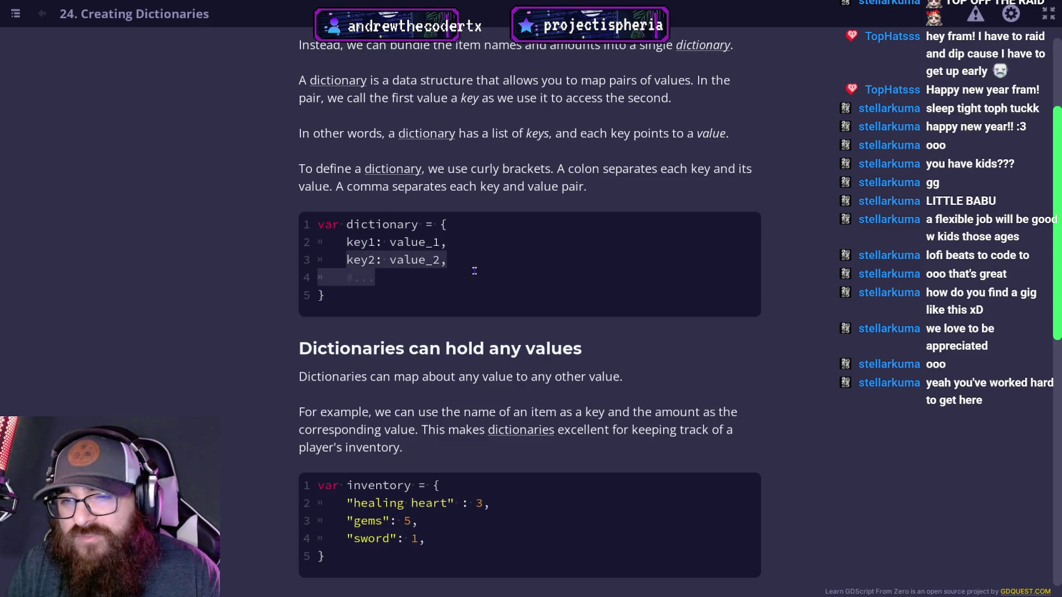
scroll(474, 270, down, 3)
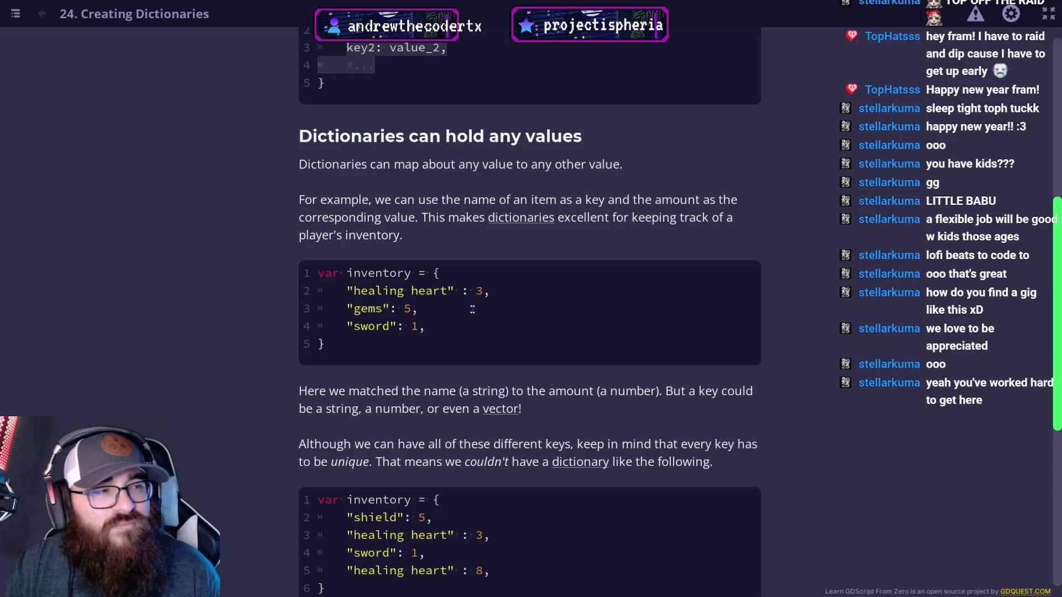
scroll(473, 309, down, 5)
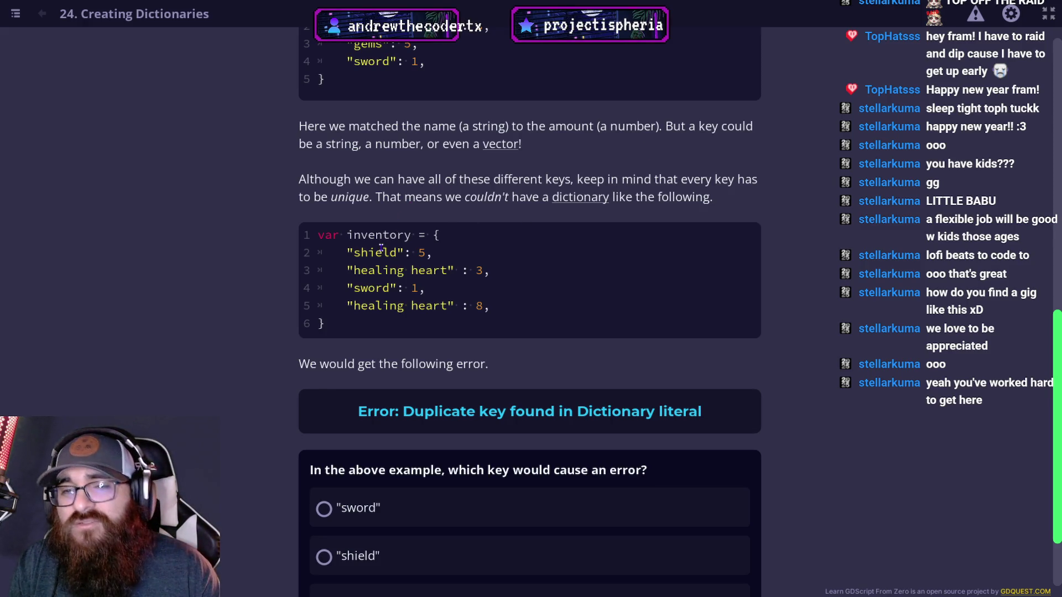
scroll(442, 212, down, 2)
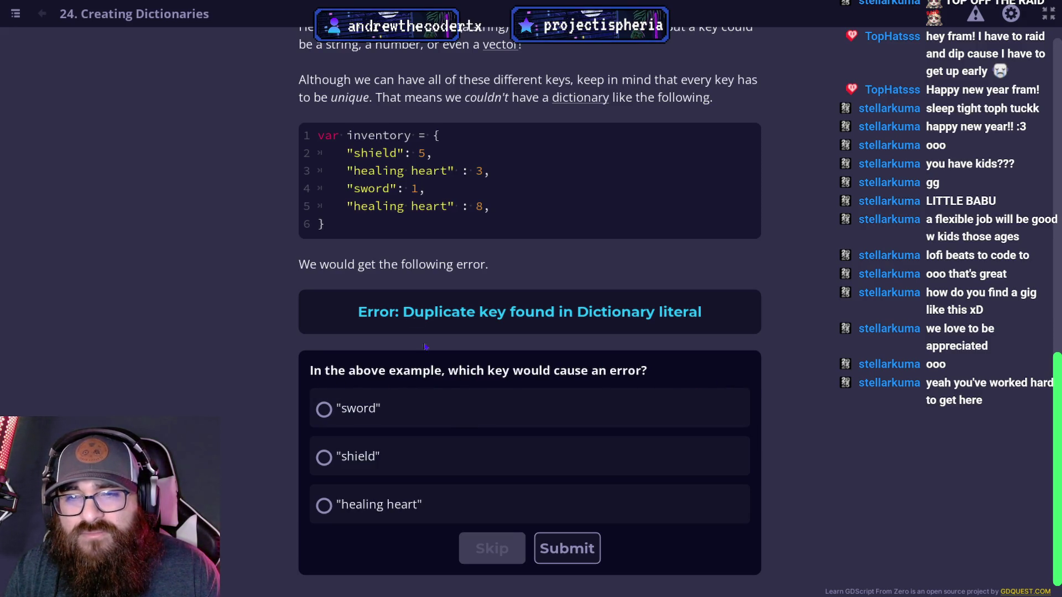
Step: Answer the duplicate-key quiz with "healing heart", then expand the hashing explainer
click(415, 508)
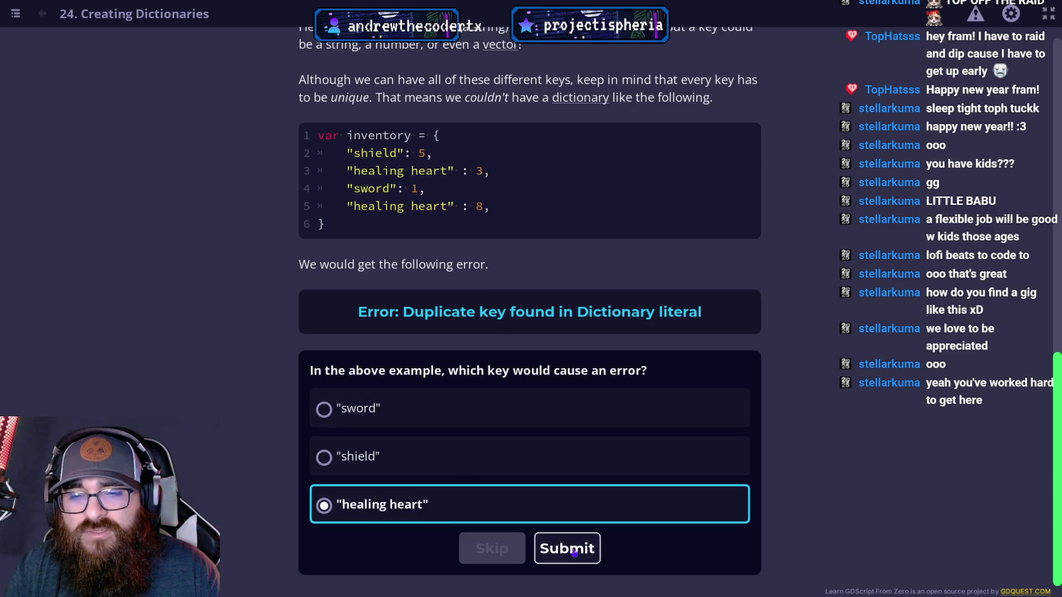
click(572, 553)
scroll(482, 486, down, 3)
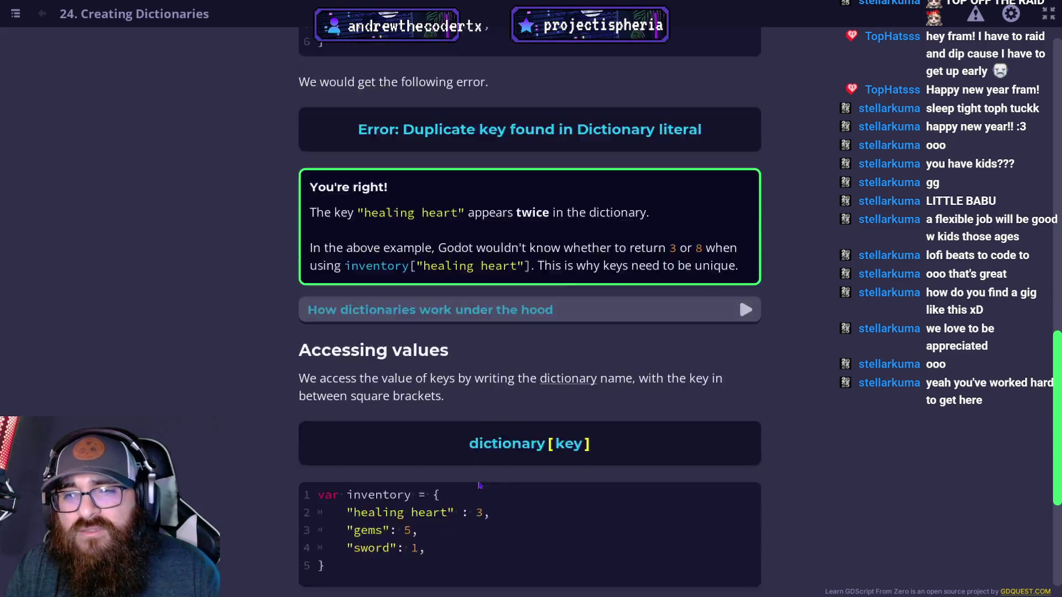
scroll(483, 486, down, 2)
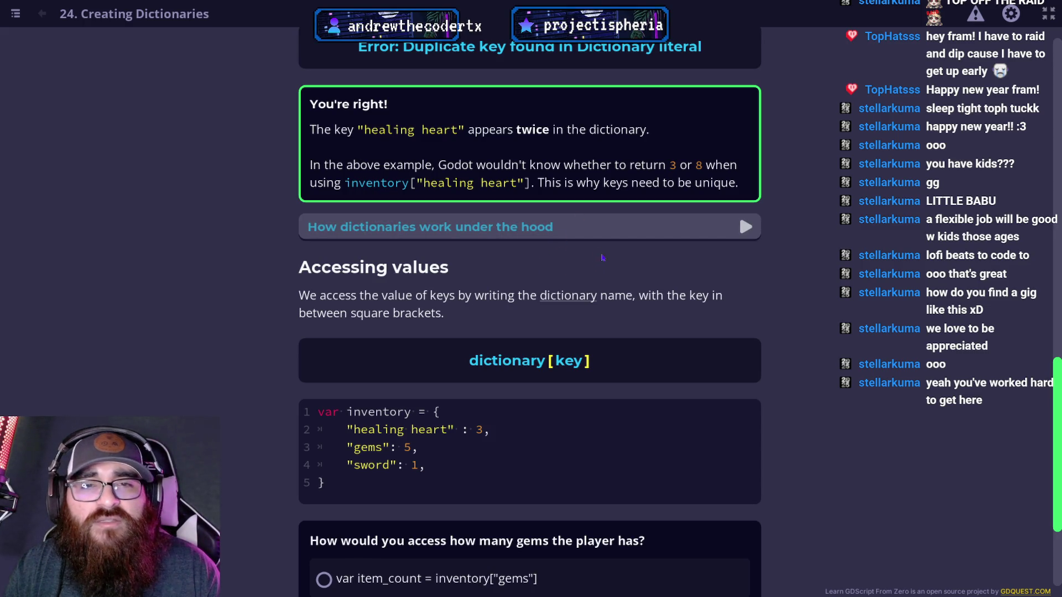
scroll(398, 236, down, 2)
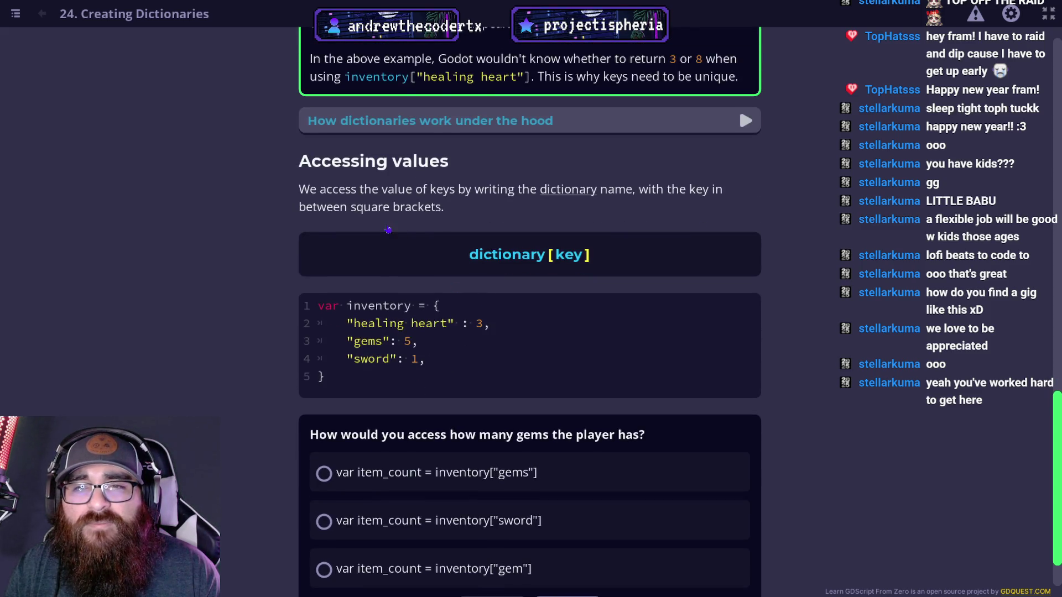
click(387, 120)
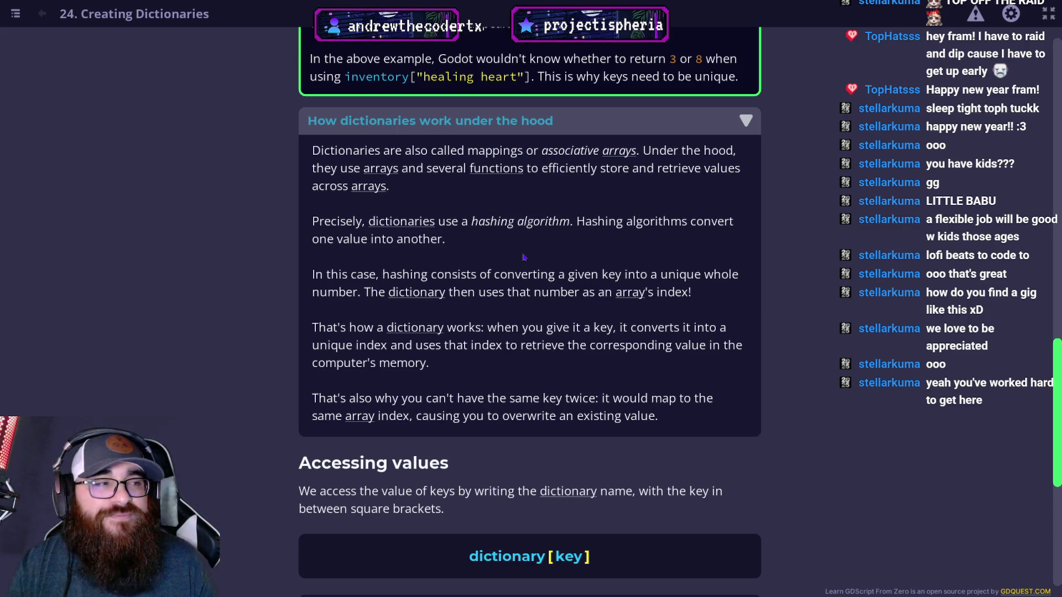
Step: Scroll past the hashing explainer to the Accessing values gems quiz
scroll(585, 272, down, 6)
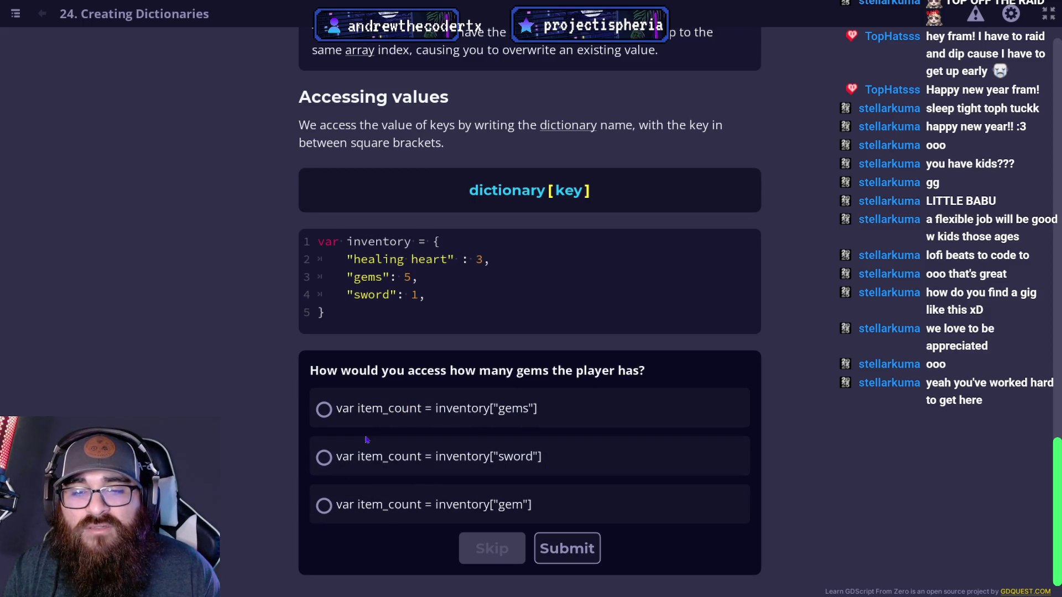
Step: Answer the gems quiz with var item_count = inventory["gems"] and scroll to Changing values
click(410, 409)
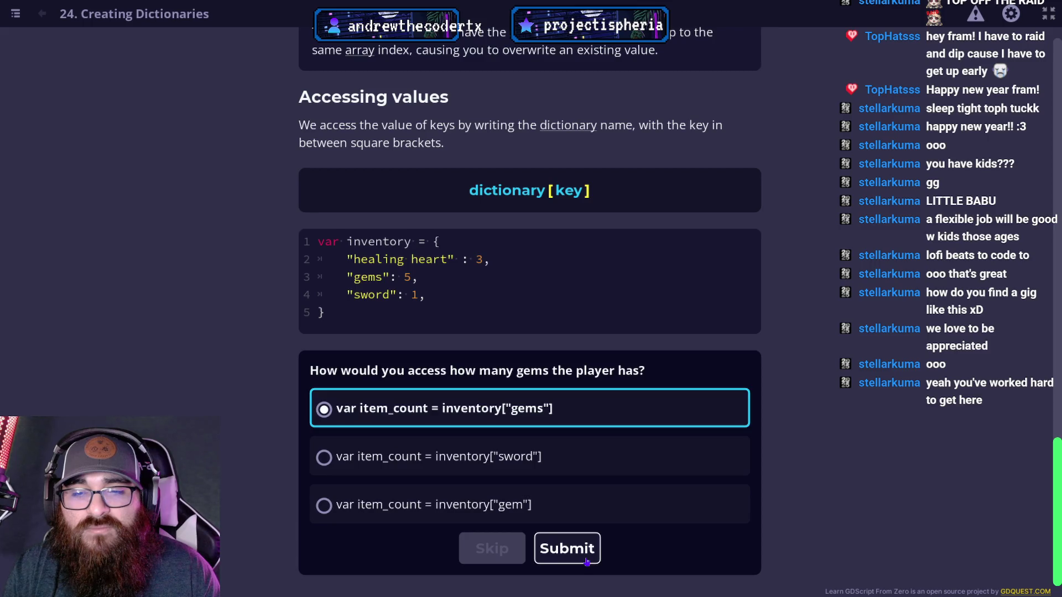
click(570, 550)
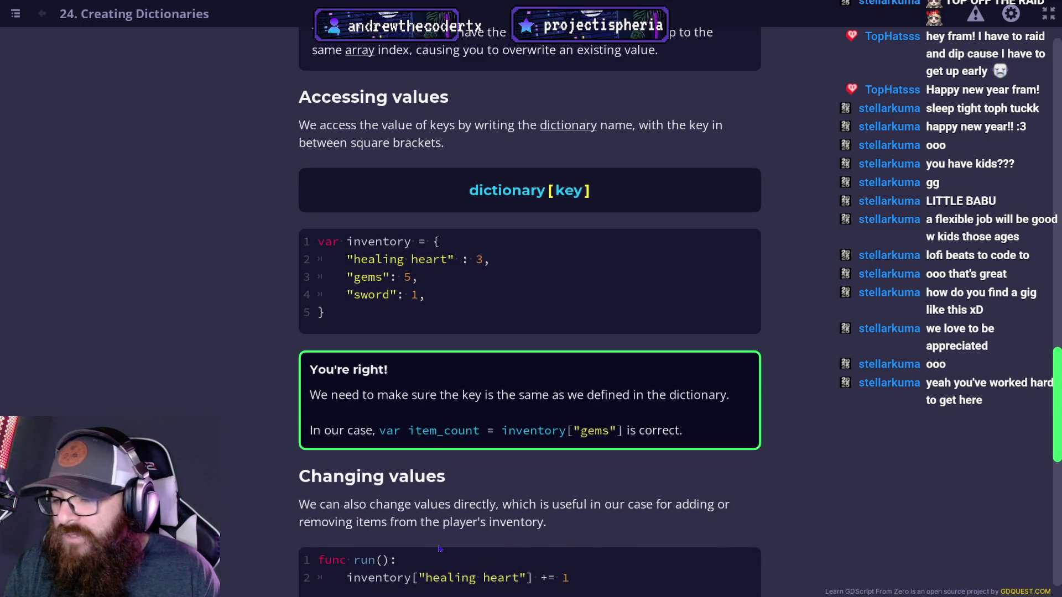
scroll(468, 492, down, 3)
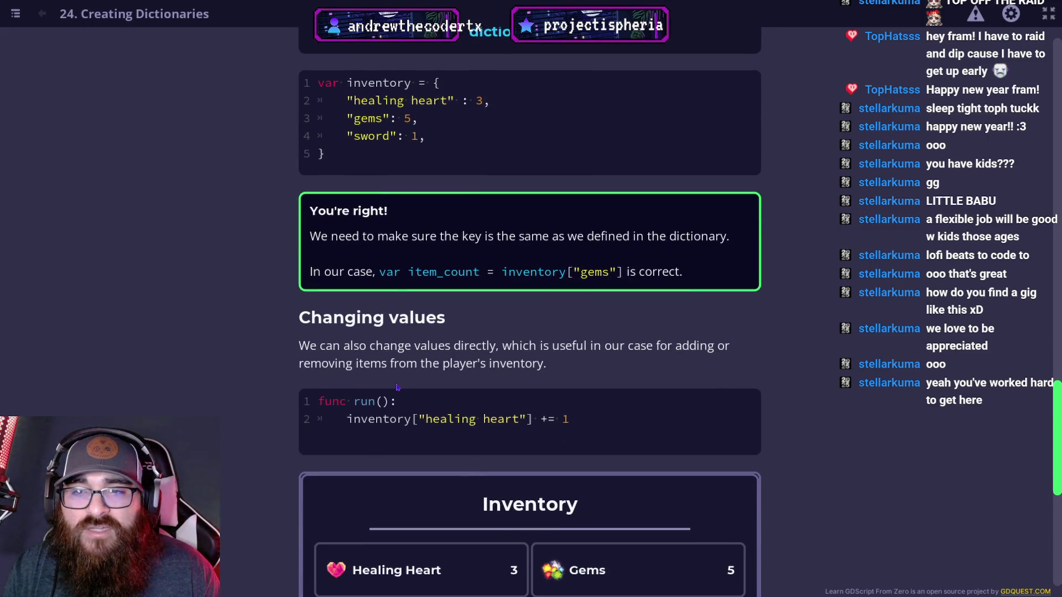
scroll(398, 387, down, 3)
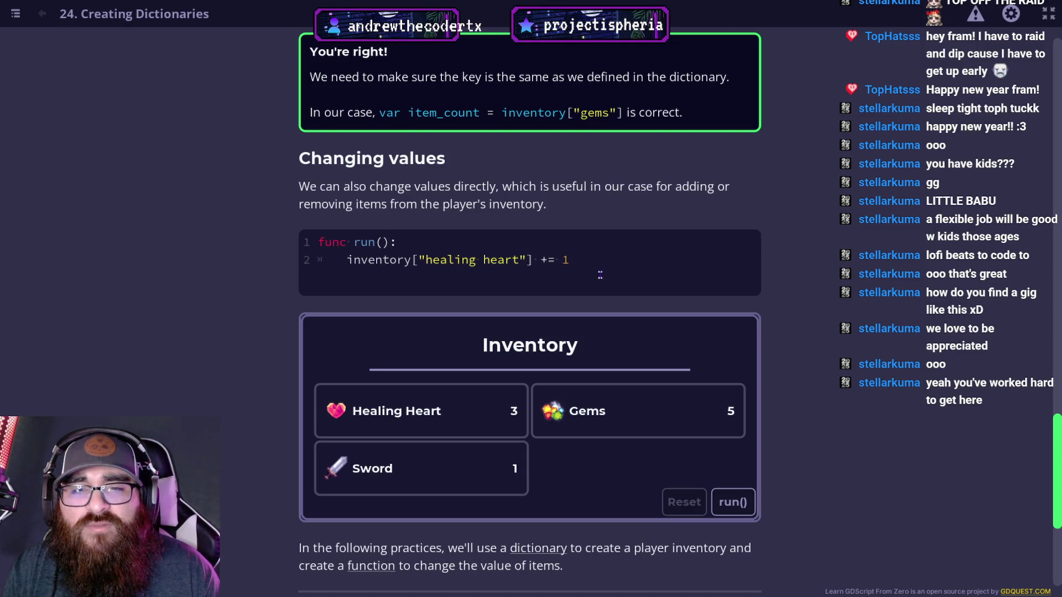
Step: Run the Inventory demo repeatedly to raise Healing Heart from 3 to 28, then scroll to Practices
scroll(600, 275, down, 2)
click(722, 398)
click(741, 404)
double_click(741, 404)
double_click(741, 404)
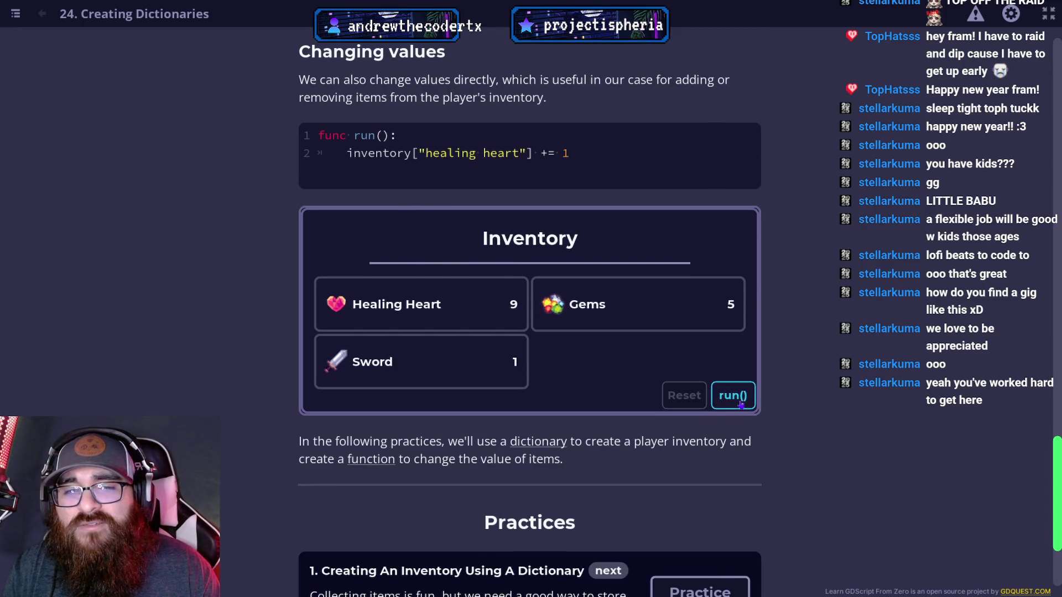
triple_click(741, 404)
triple_click(741, 404)
double_click(741, 404)
triple_click(741, 404)
triple_click(741, 405)
double_click(741, 404)
triple_click(741, 404)
scroll(680, 420, down, 1)
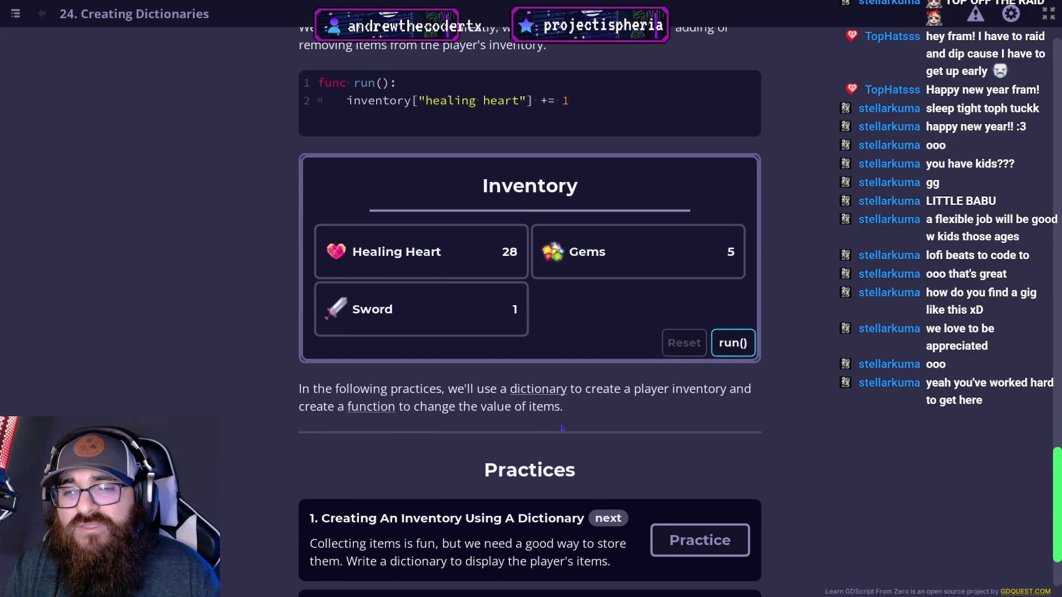
scroll(565, 432, down, 2)
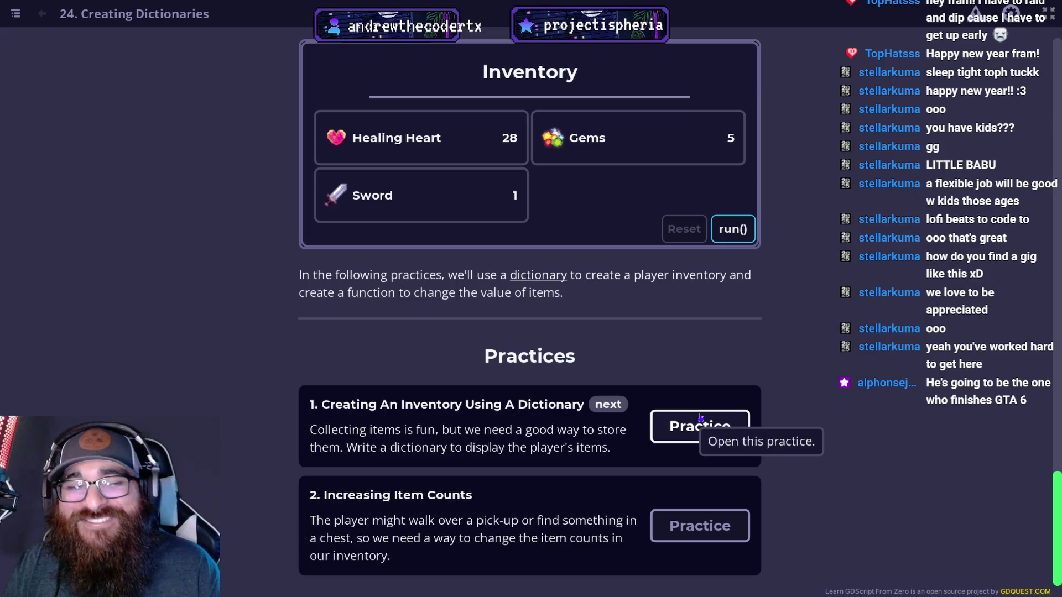
Step: Open the Creating An Inventory Using A Dictionary practice and place the caret inside the empty dictionary
click(694, 425)
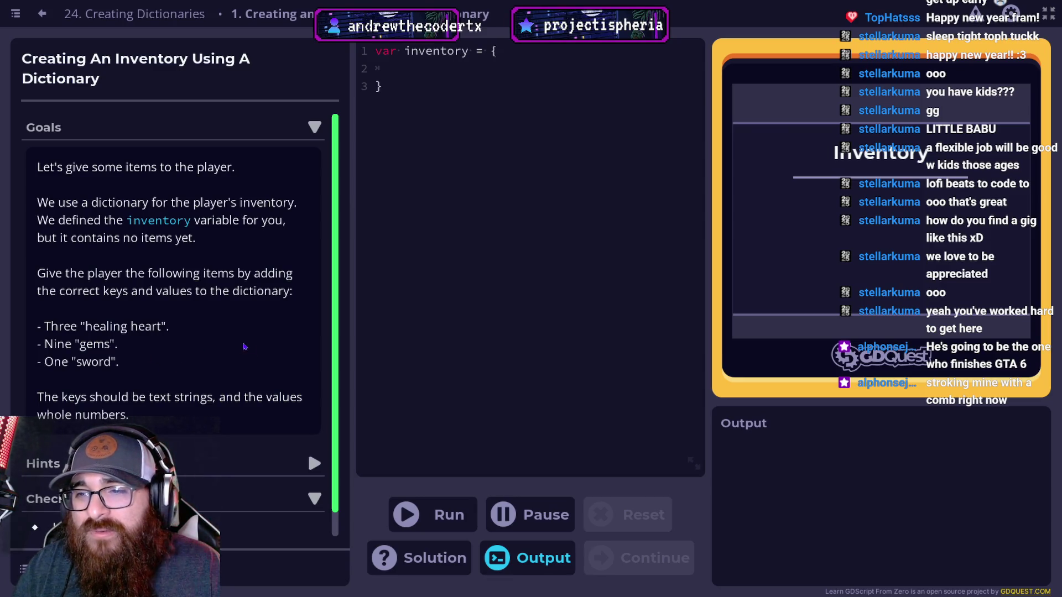
scroll(241, 347, down, 1)
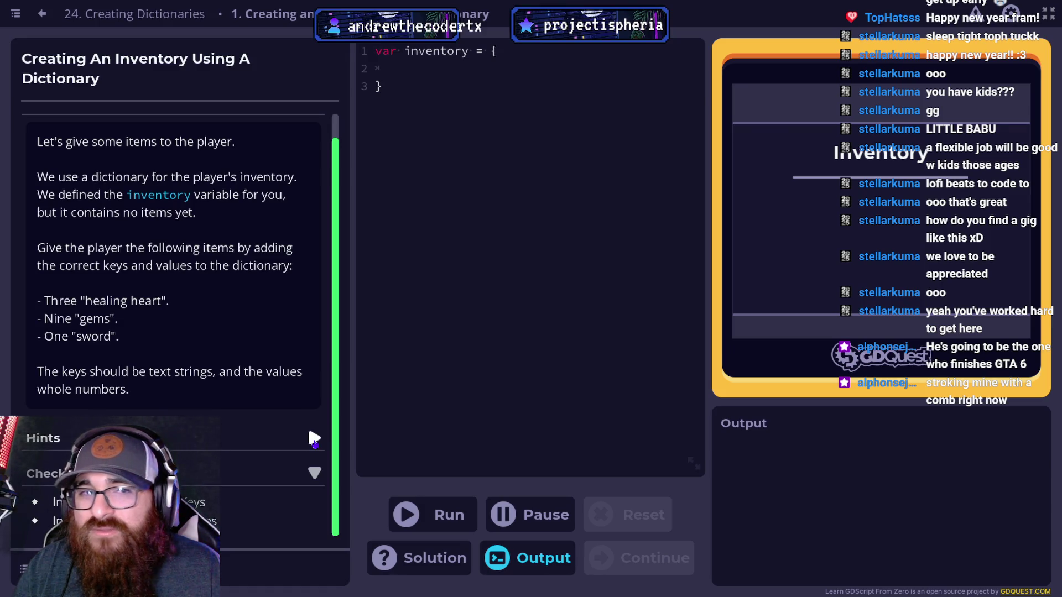
click(475, 66)
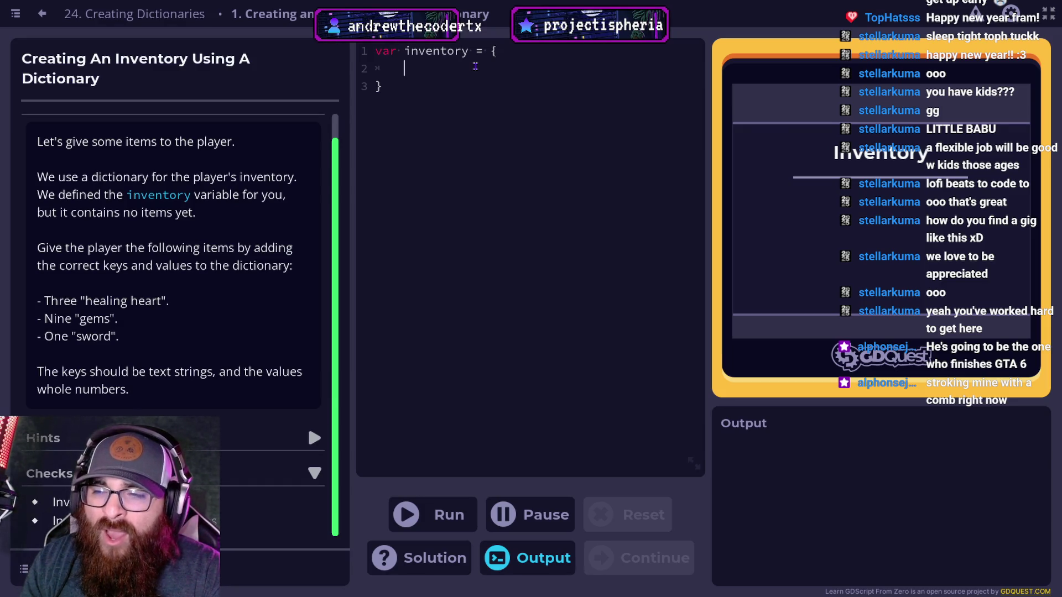
Step: Fill the inventory with "healing heart": 3, "gems": 9, "sword": 1 and run it
text("hea)
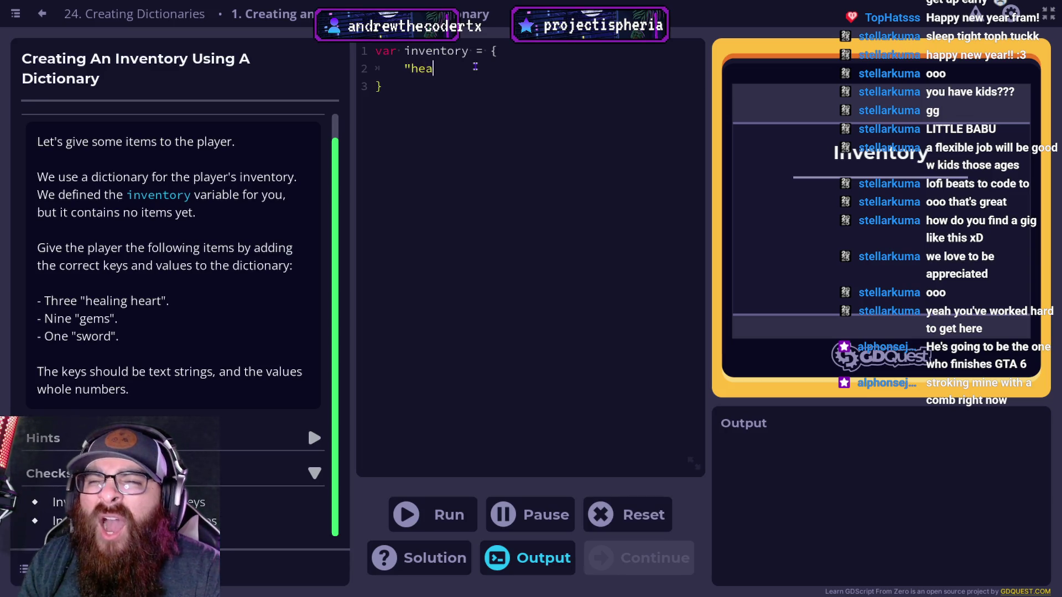
text(ling heart": )
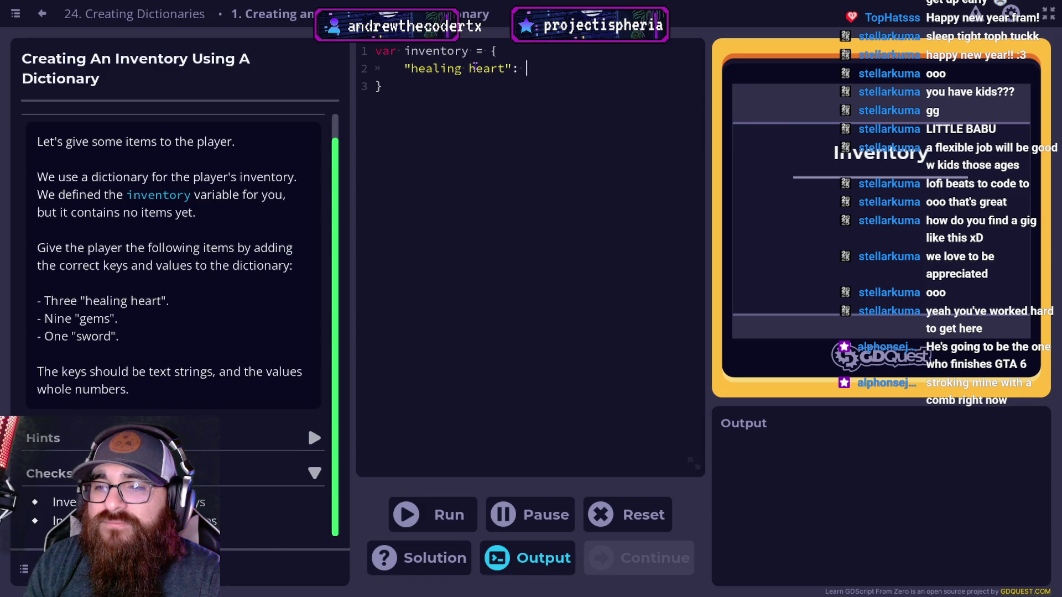
text(3)
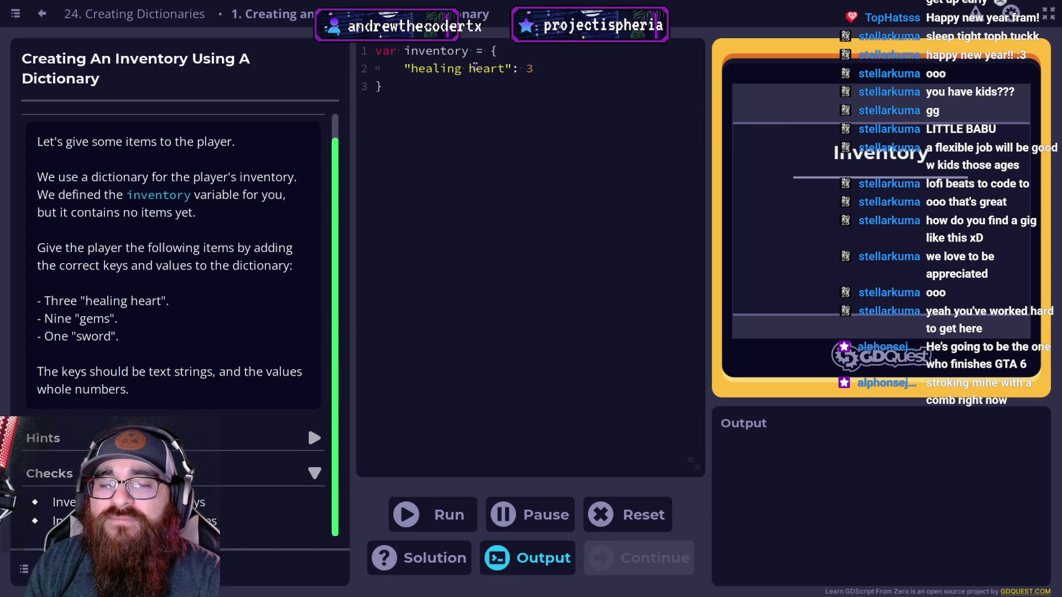
text(,)
key(Return)
text(")
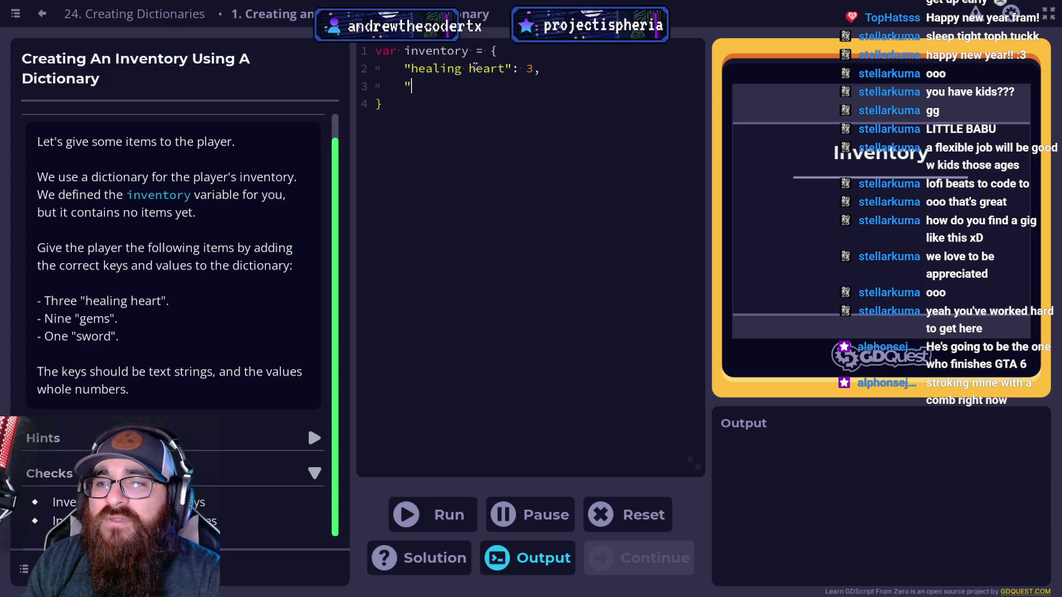
text(gems": )
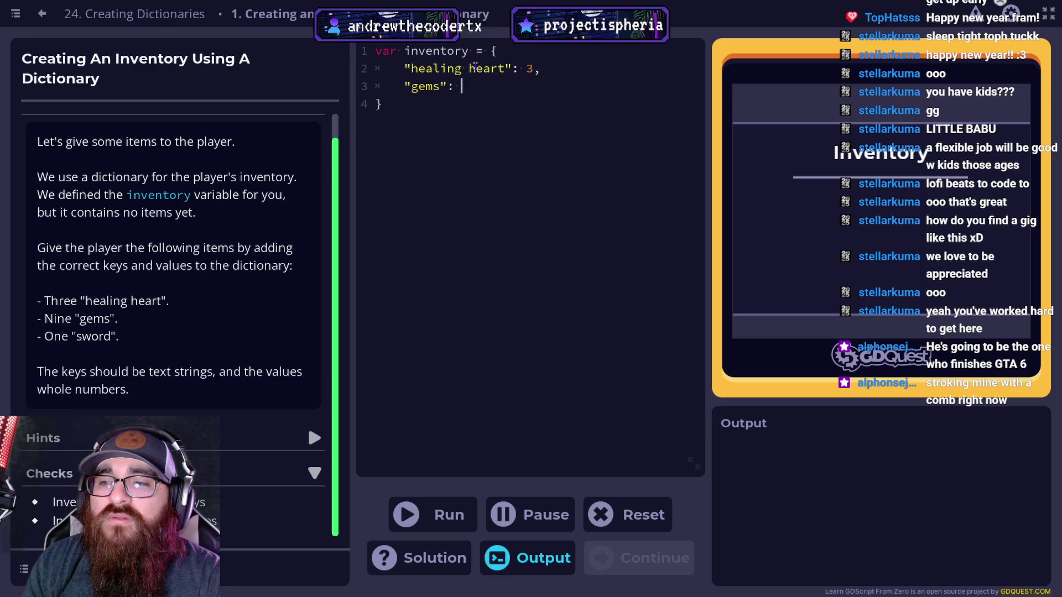
text(9,)
key(Return)
text("sword")
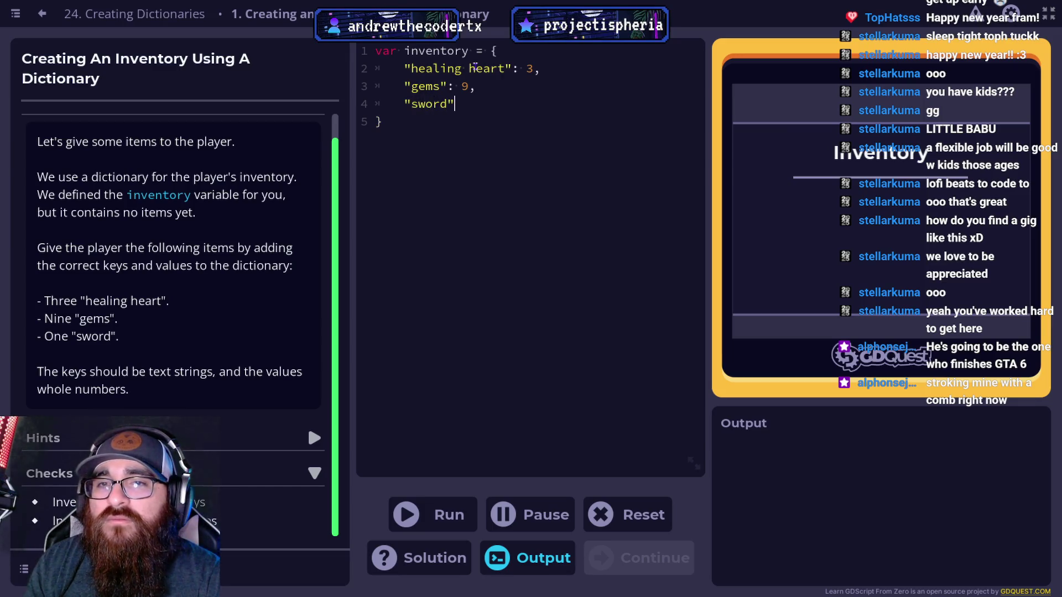
text(: 1)
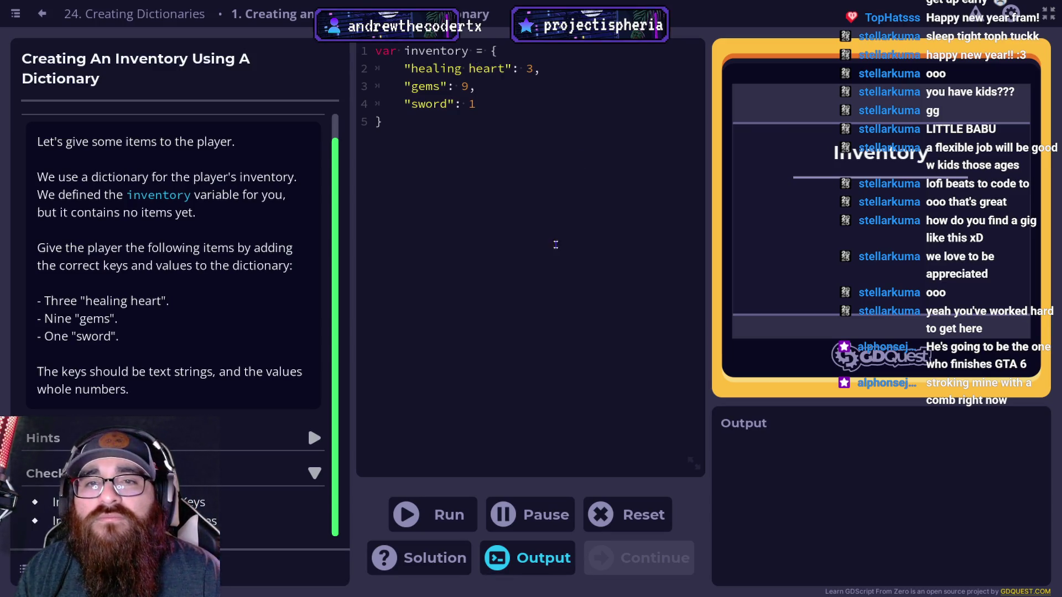
click(449, 524)
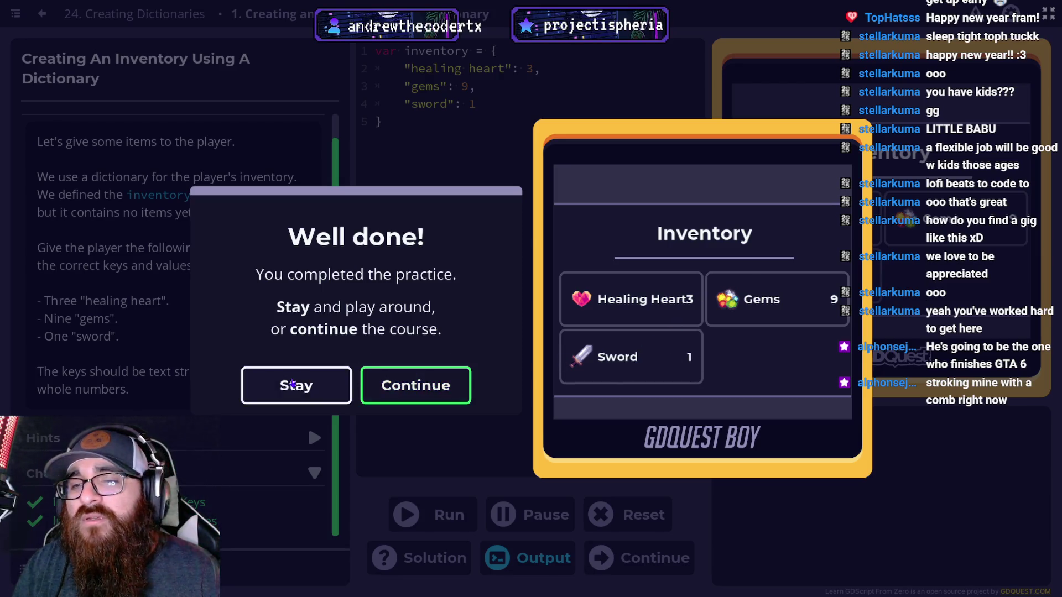
Step: Dismiss the completion message and continue to the Increasing Item Counts practice
click(293, 383)
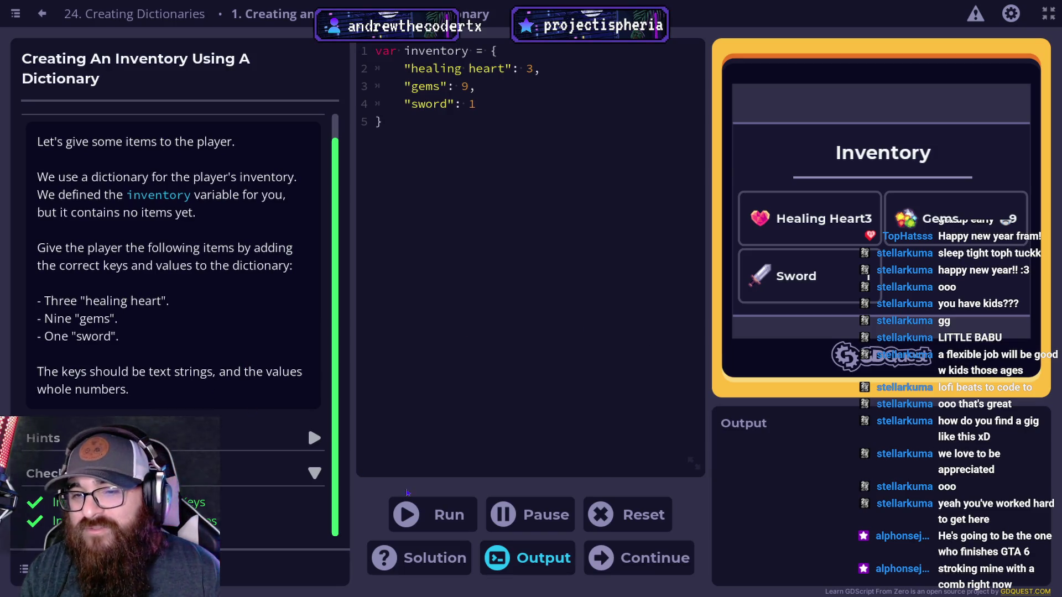
click(597, 558)
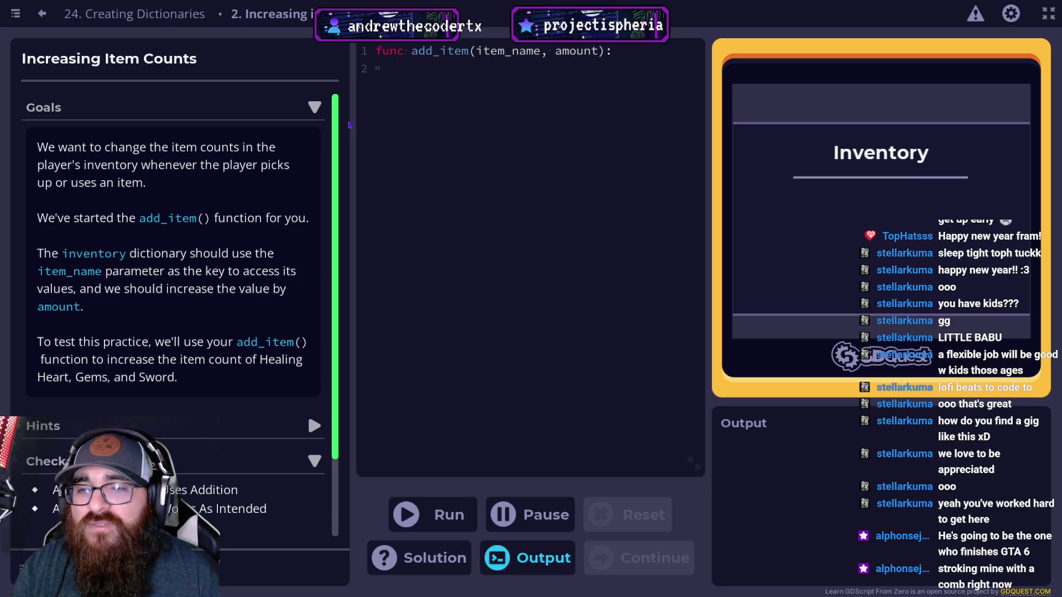
Step: Read the practice goals and reveal Hints 1 and 2 about accessing inventory[item_name]
scroll(321, 221, down, 2)
scroll(321, 221, up, 2)
scroll(321, 221, down, 1)
scroll(177, 249, up, 1)
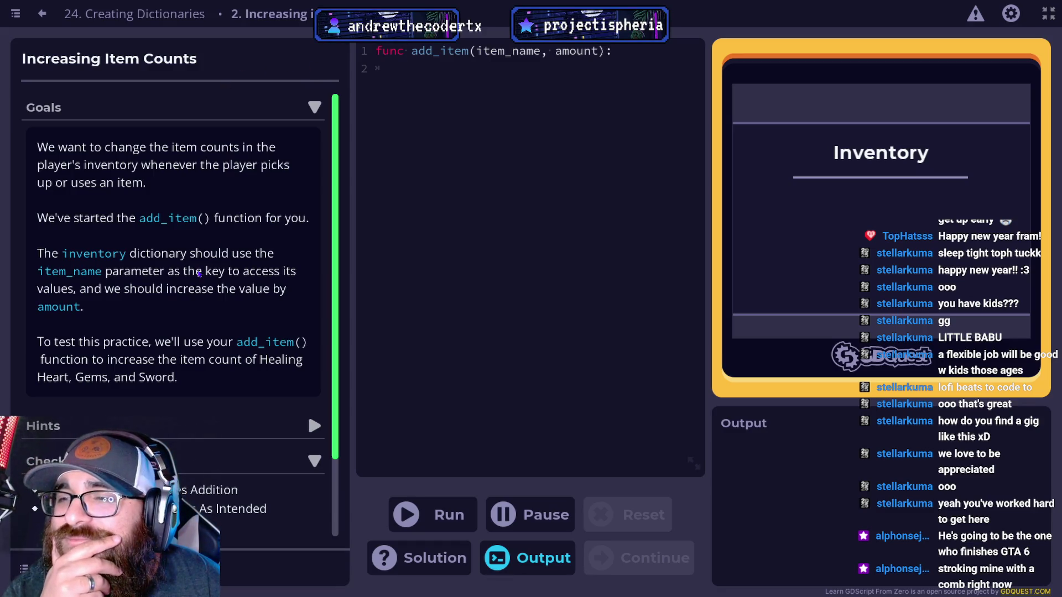
scroll(129, 274, down, 3)
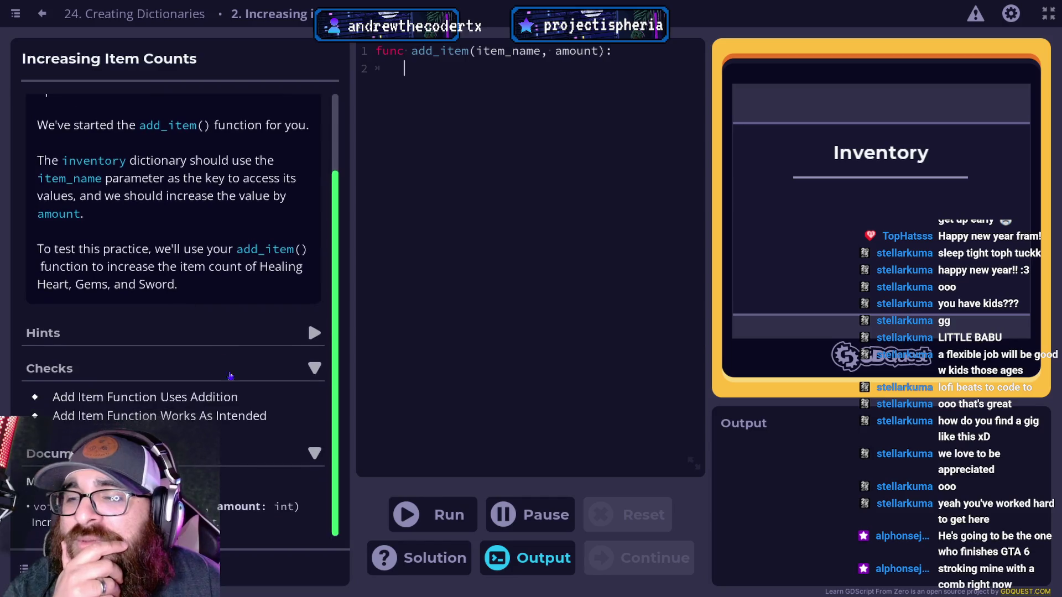
click(314, 334)
click(310, 362)
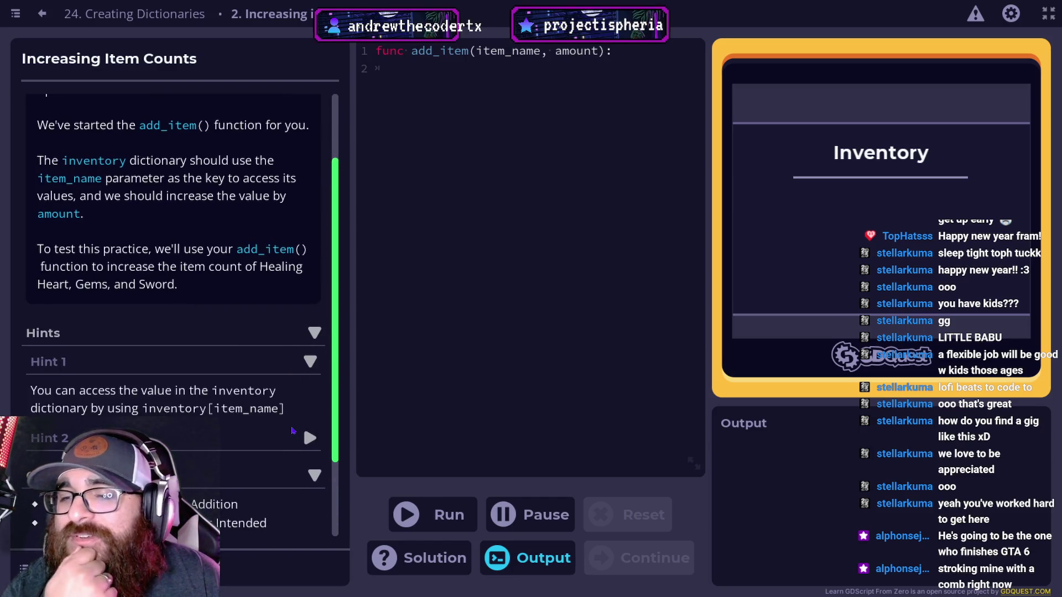
click(308, 439)
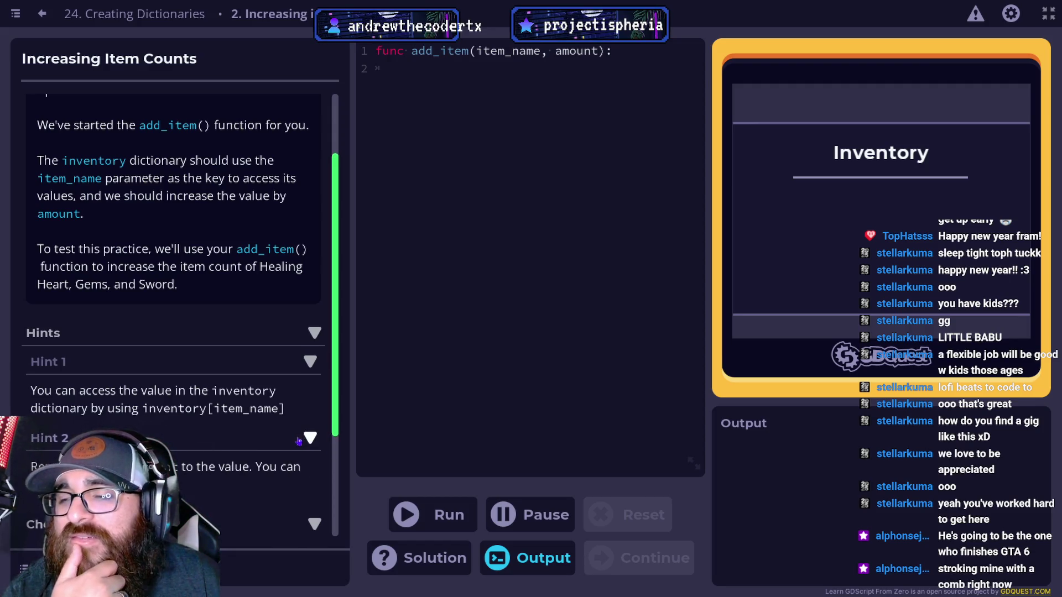
scroll(308, 439, down, 3)
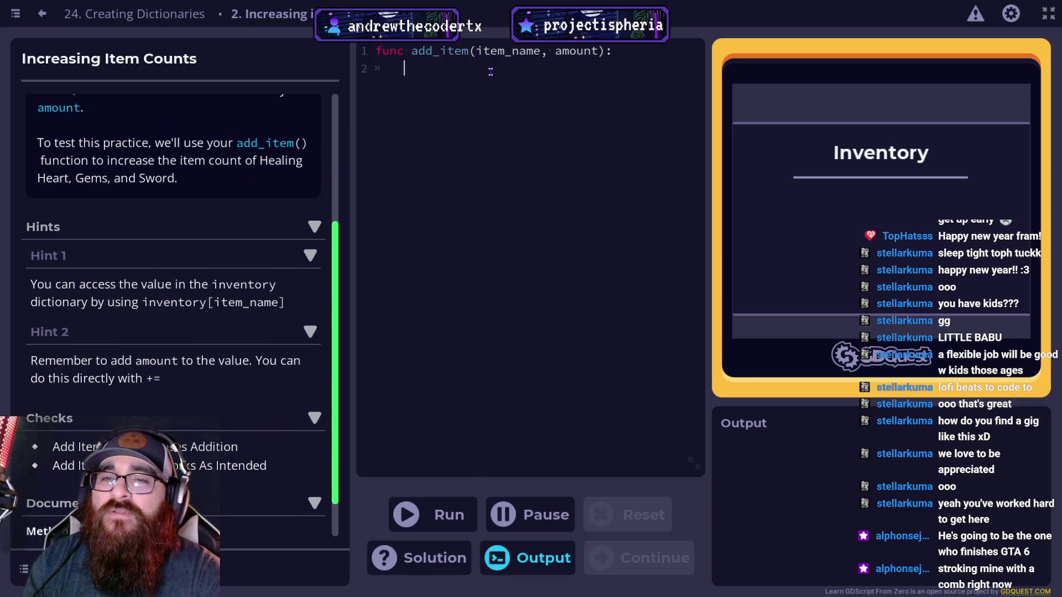
Step: Write inventory["healing heart"] += 1 as the first line of add_item's body
text(inventory)
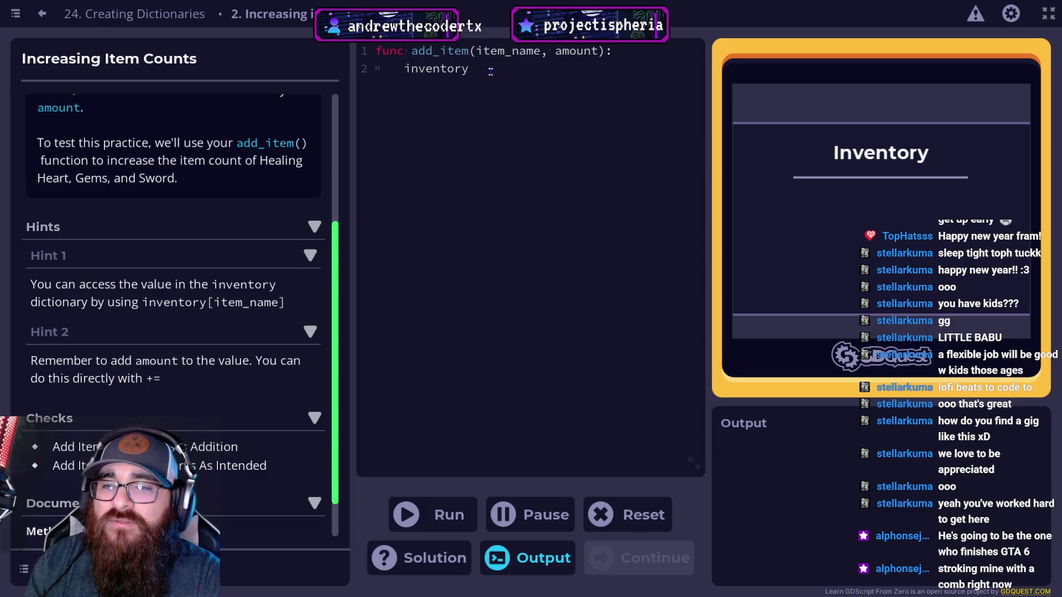
text([)
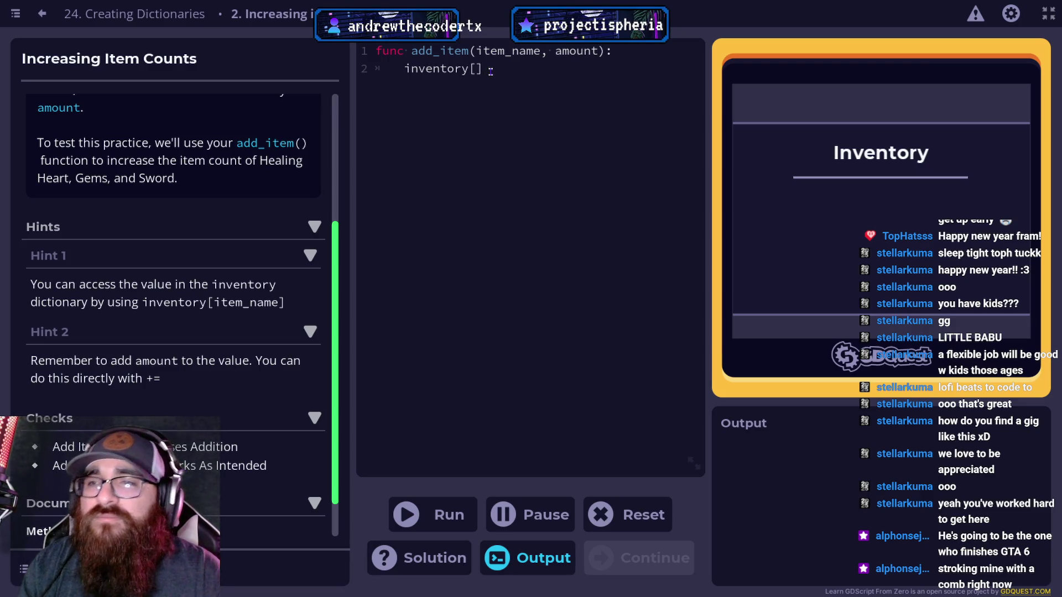
scroll(184, 253, up, 3)
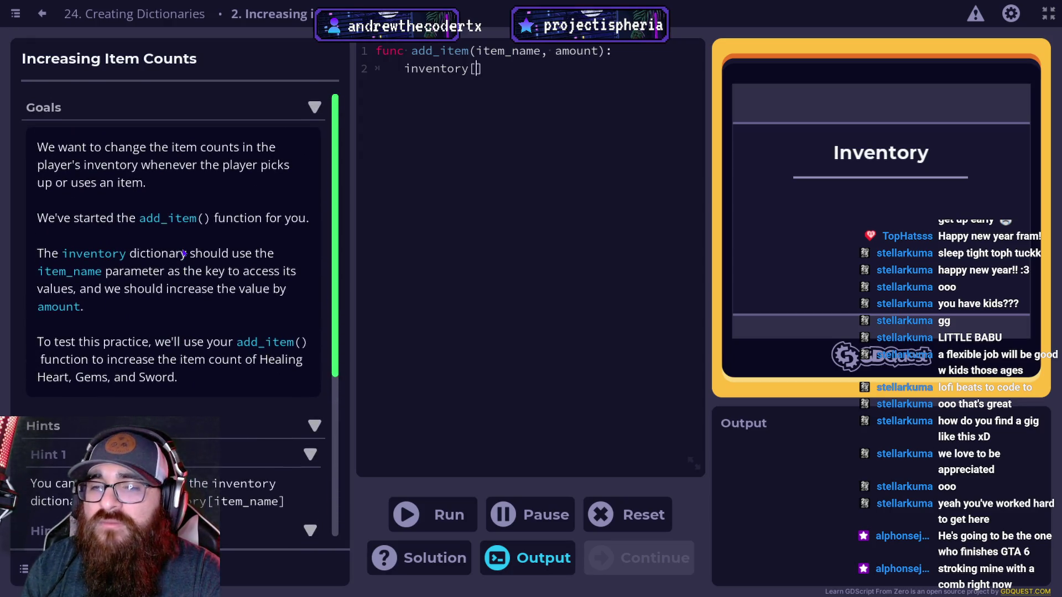
text("healing heart")
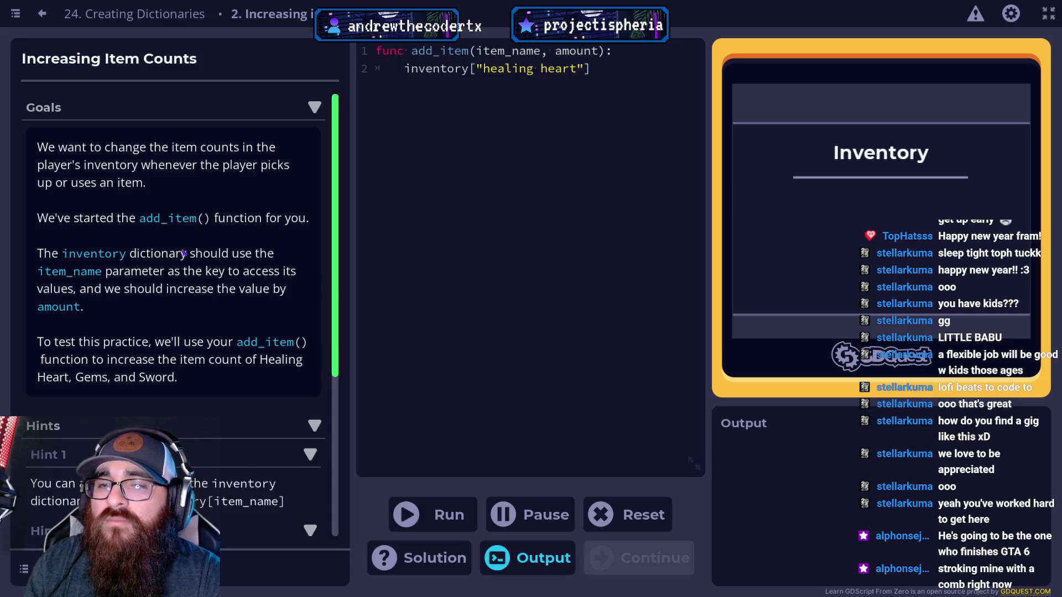
text(,)
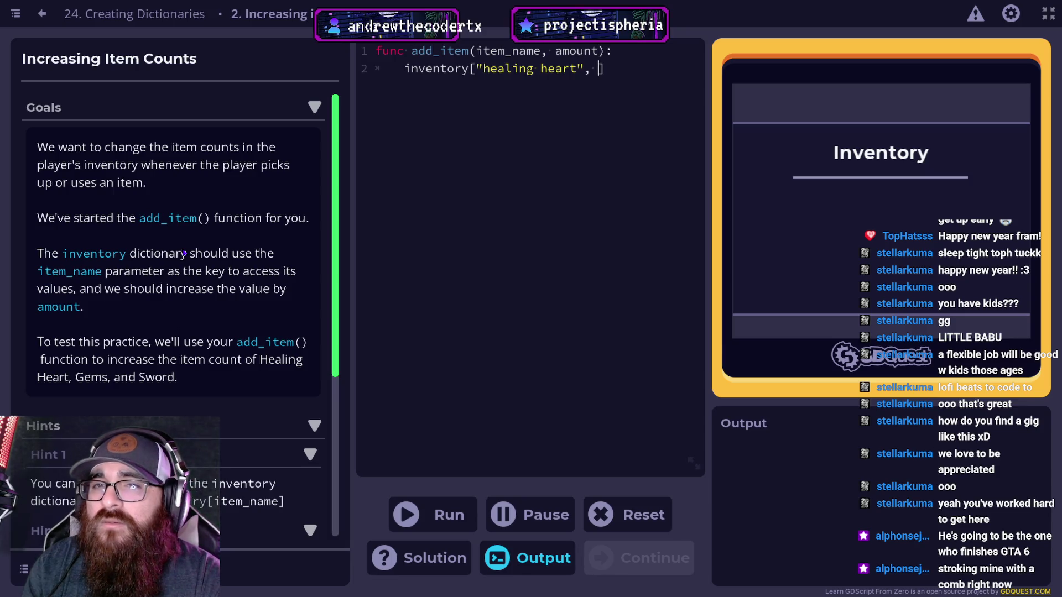
key(BackSpace)
key(BackSpace)
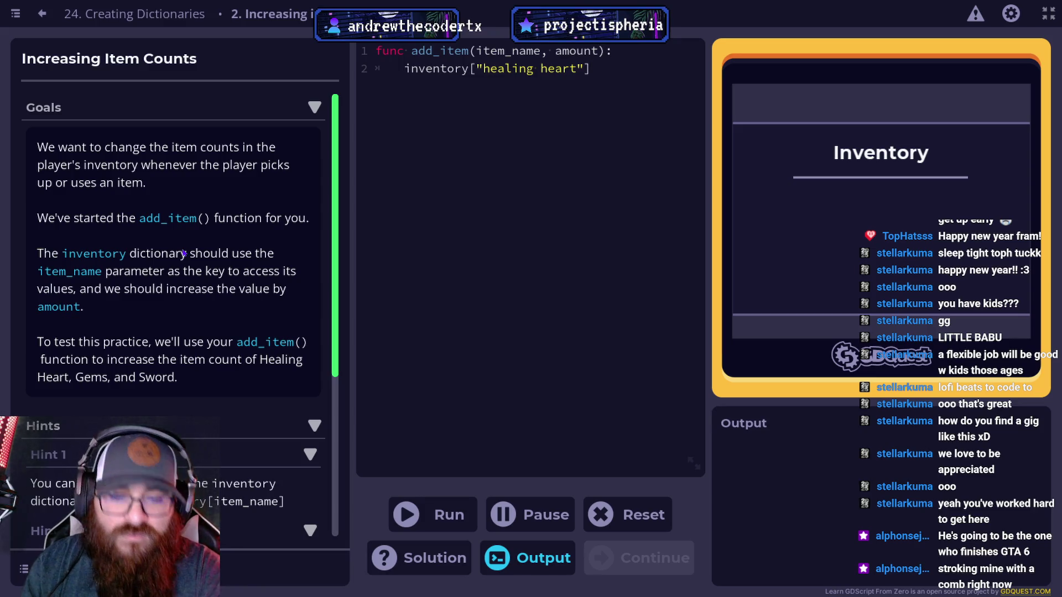
text( +=)
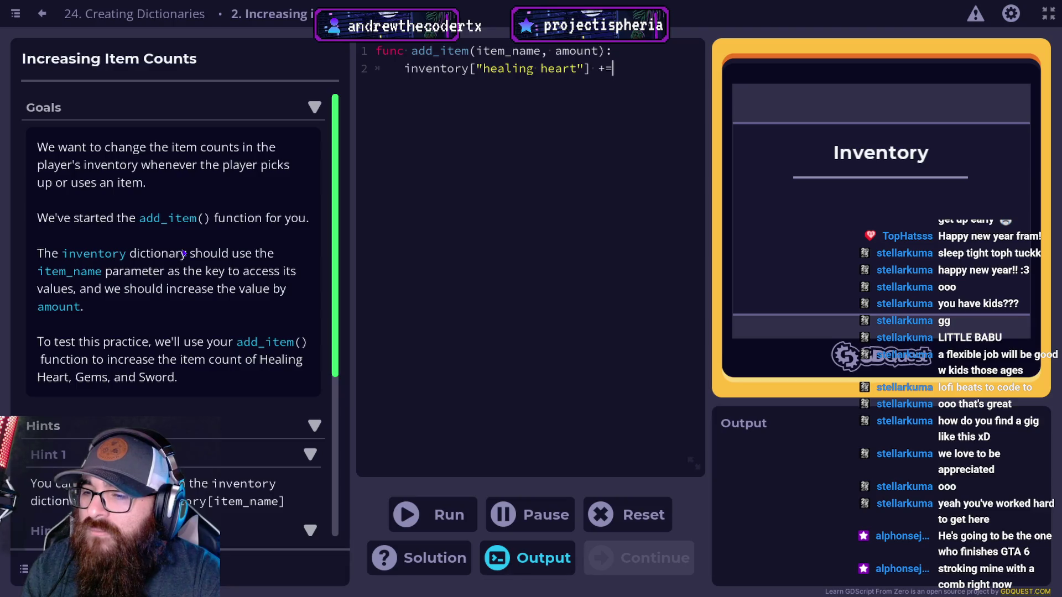
scroll(155, 401, down, 4)
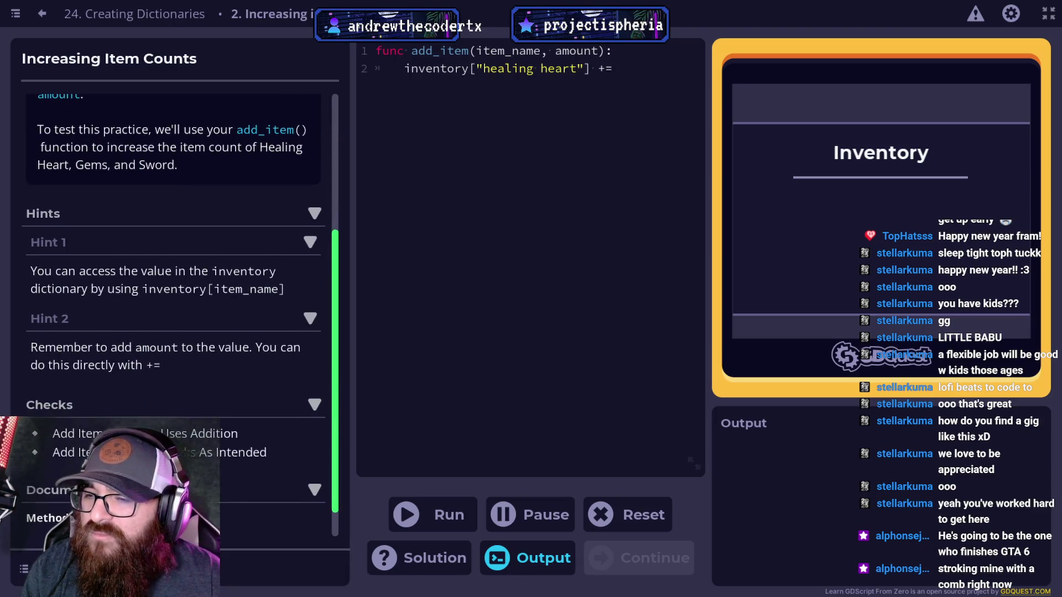
scroll(135, 420, up, 4)
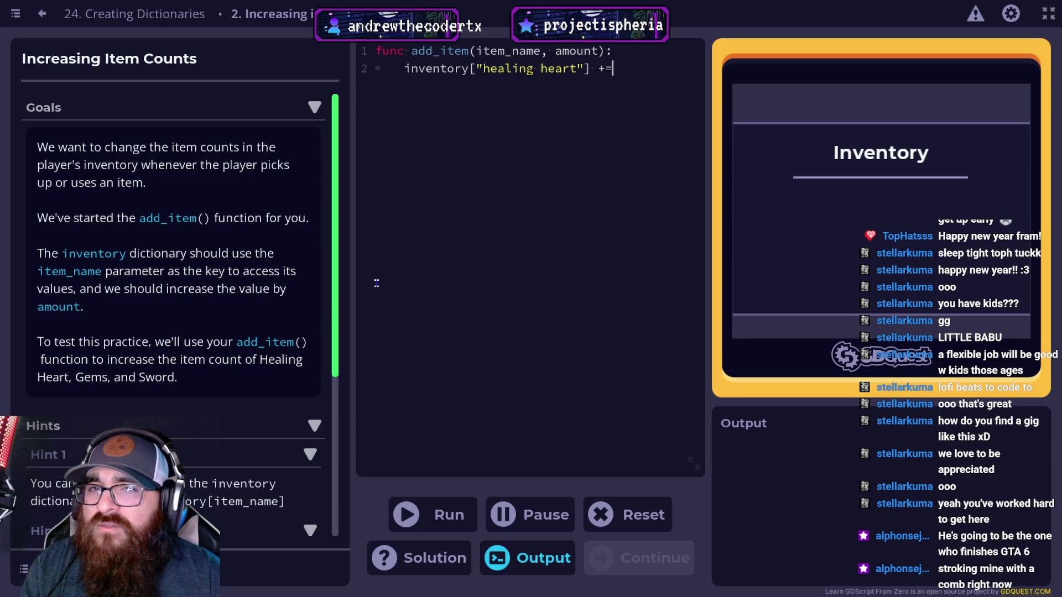
text( 1)
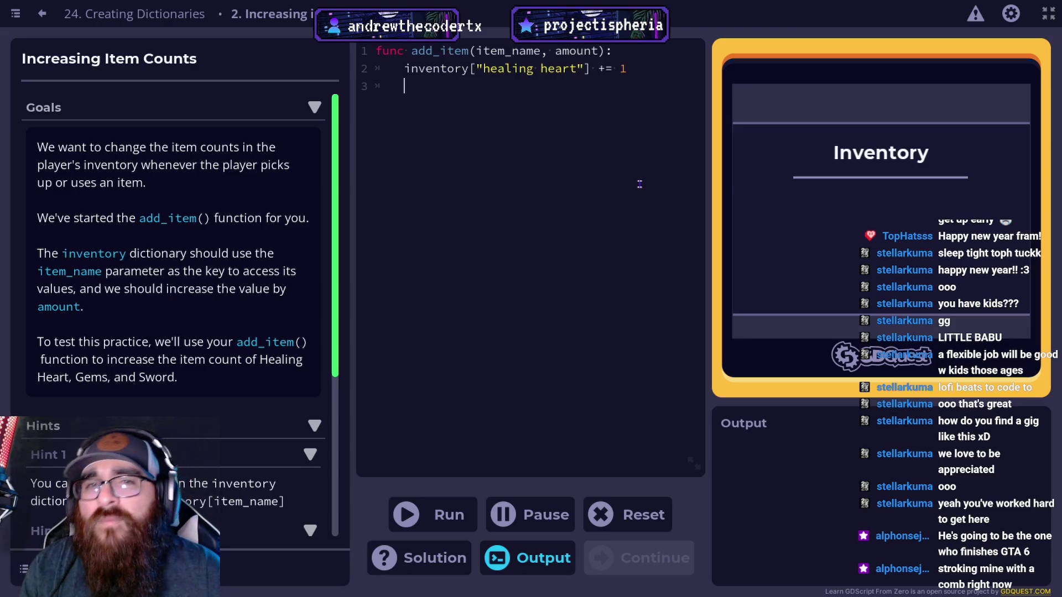
Step: Duplicate the increment line and change the copies' keys to "gems" and "sword"
drag(649, 68, 406, 71)
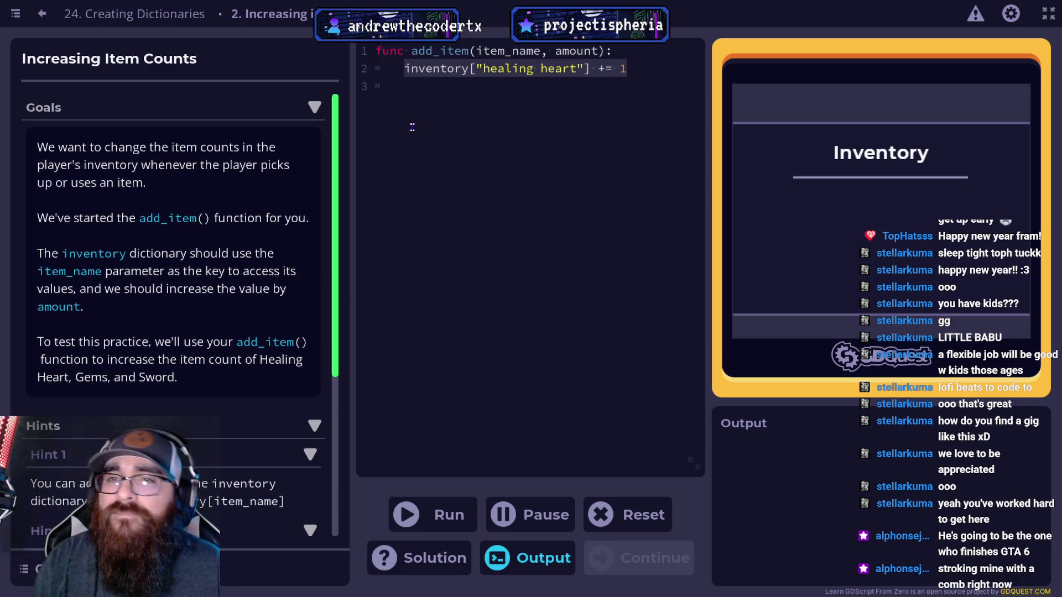
click(627, 142)
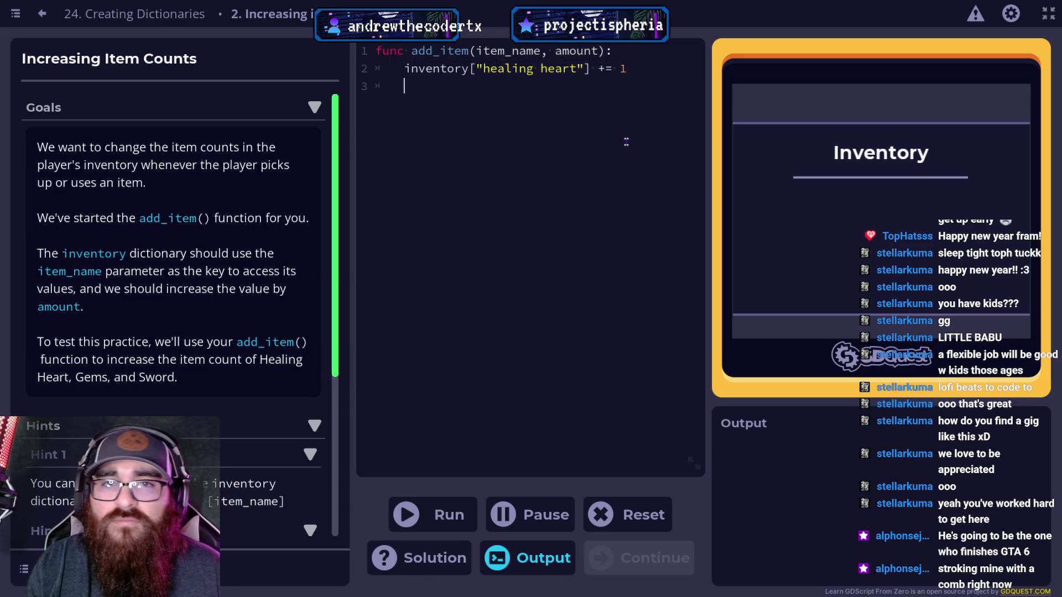
text(inventory["healing heart"] += 1)
text(inventory["healing heart"] += 1)
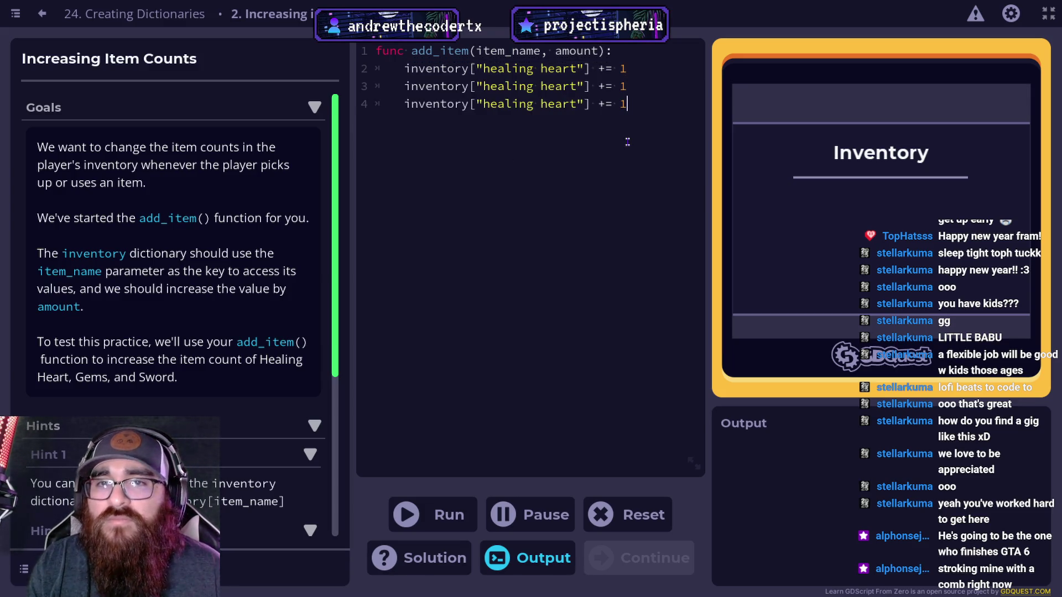
drag(579, 86, 484, 88)
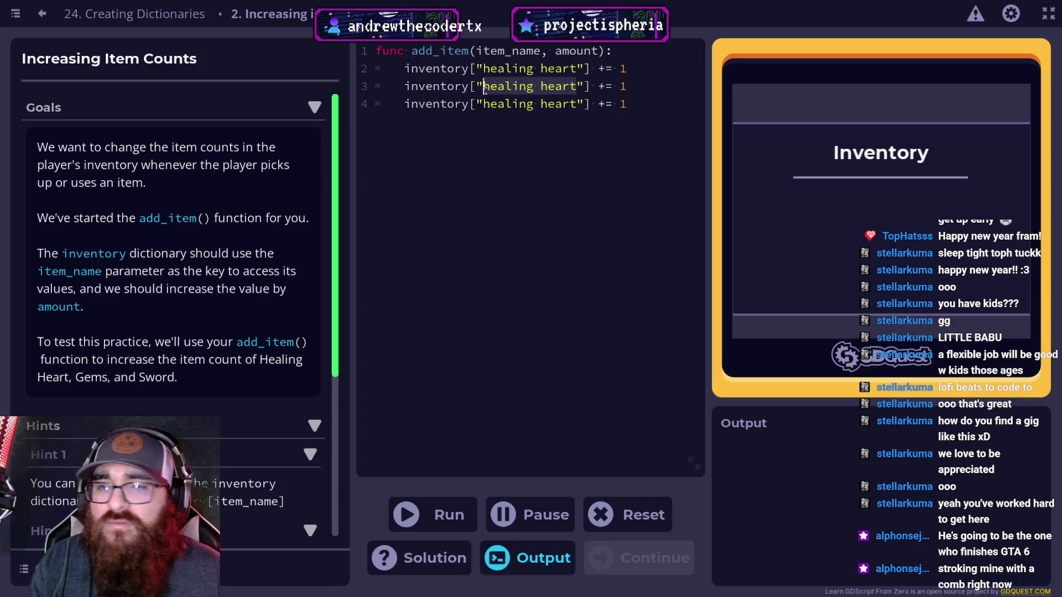
text(gems)
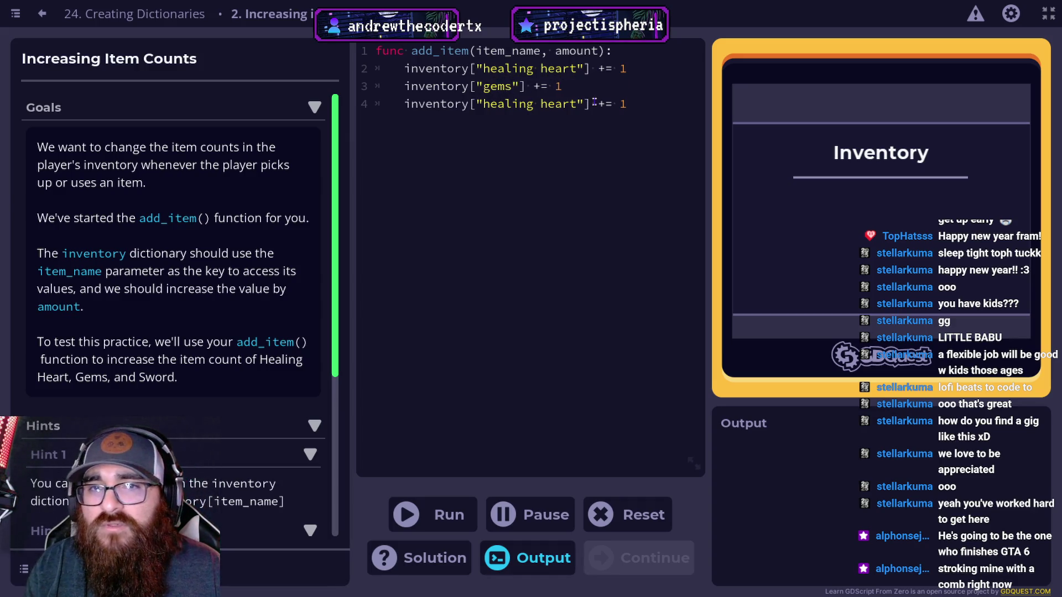
drag(577, 103, 484, 104)
text(swor)
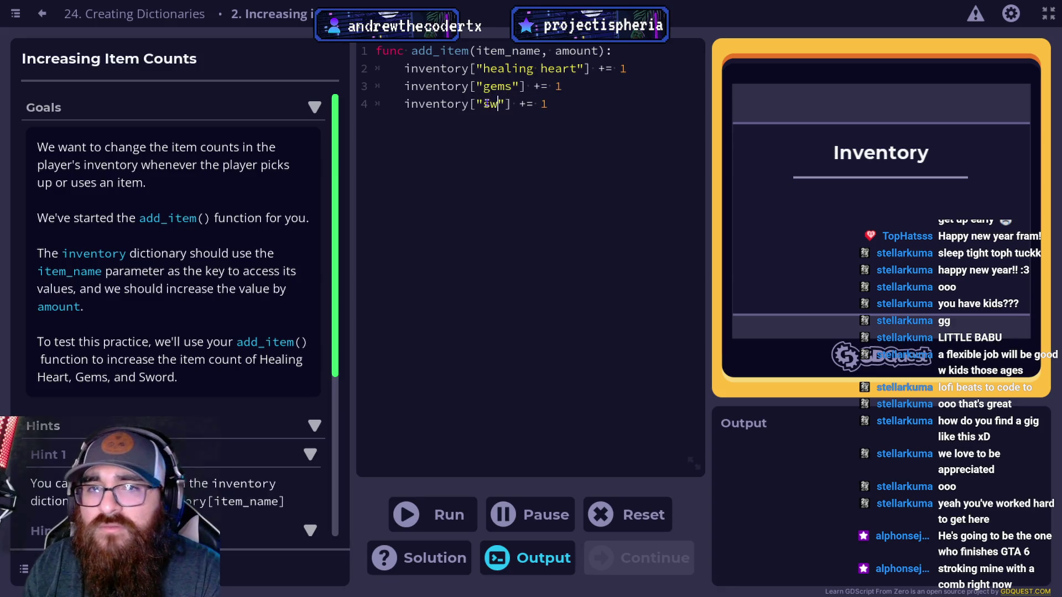
text(d)
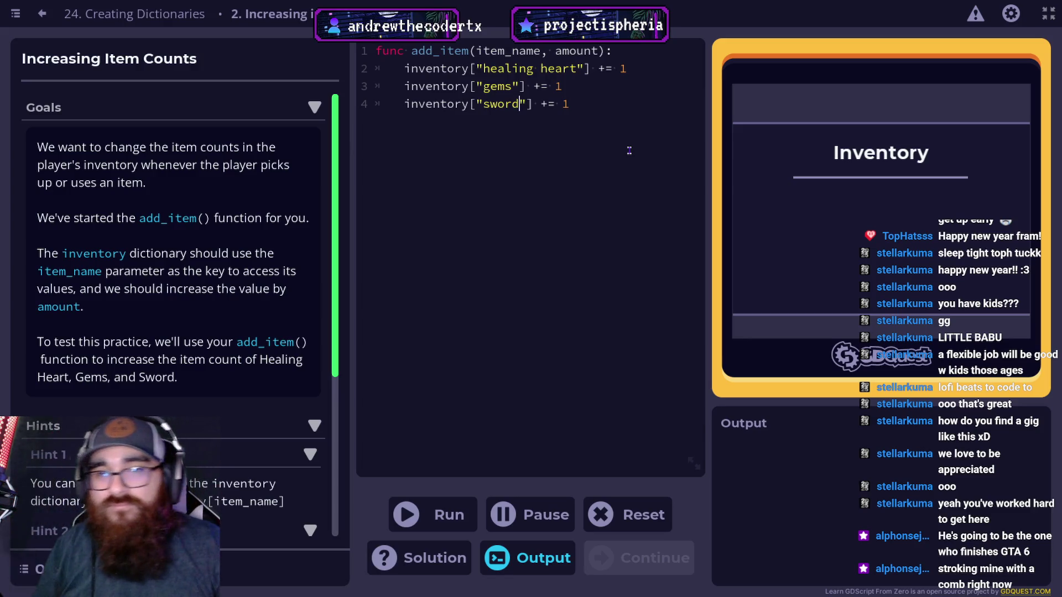
Step: Run the three-line add_item and review the Checks results and Output error
click(409, 515)
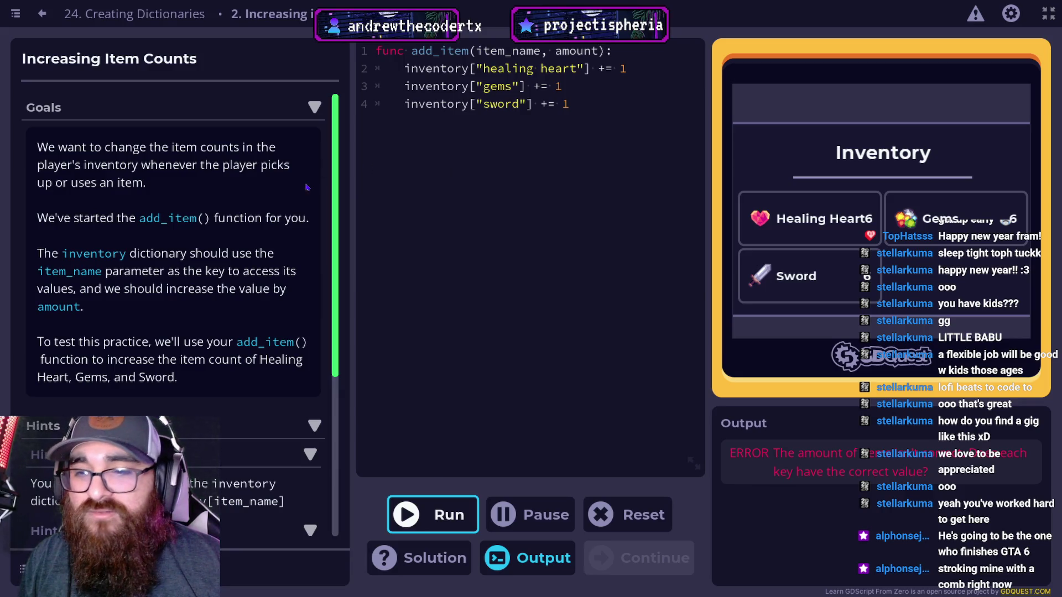
scroll(293, 210, down, 3)
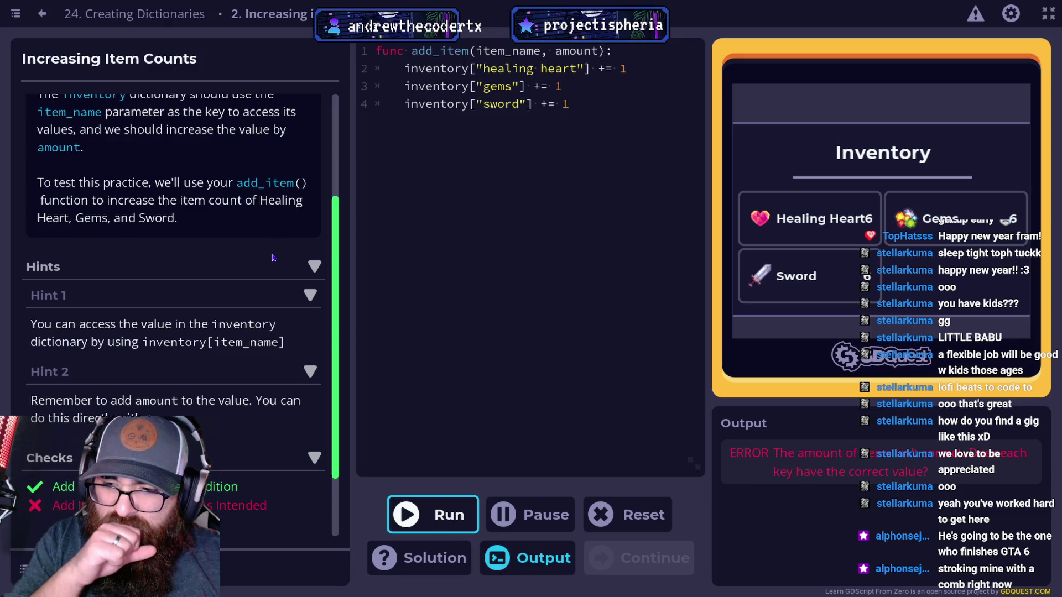
scroll(255, 275, up, 3)
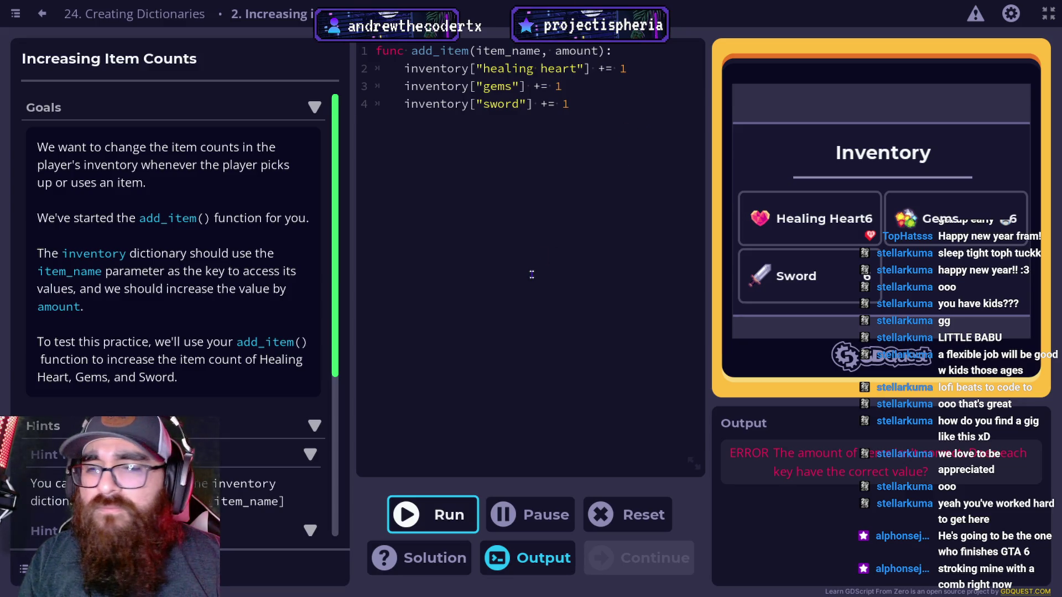
Step: Collapse Hint 1, Hint 2 and the Hints section, rerun, then reset to the bare add_item header
drag(590, 104, 394, 84)
scroll(210, 314, down, 2)
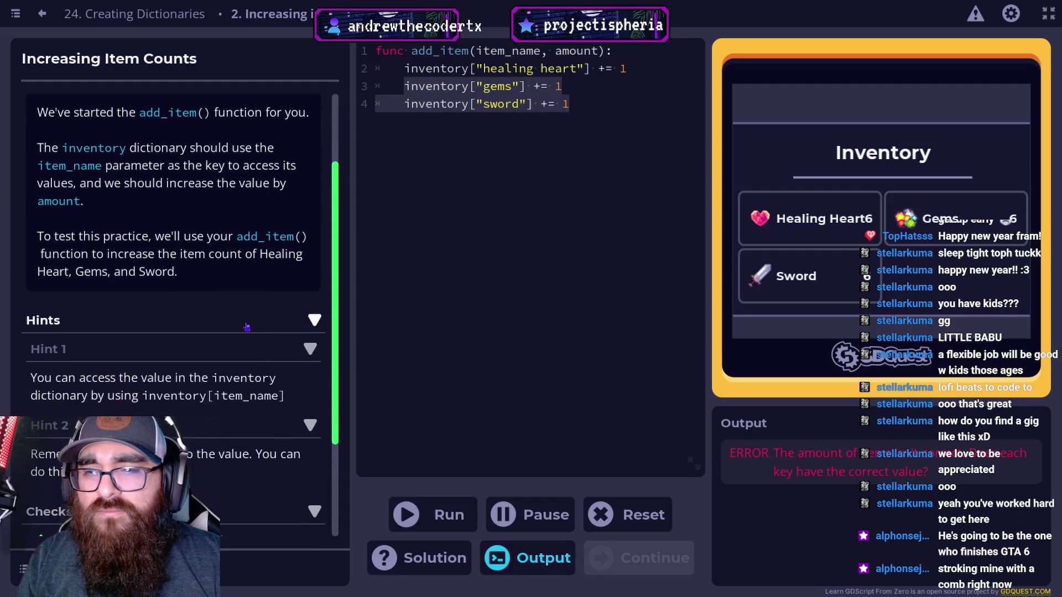
click(305, 349)
click(305, 377)
click(303, 322)
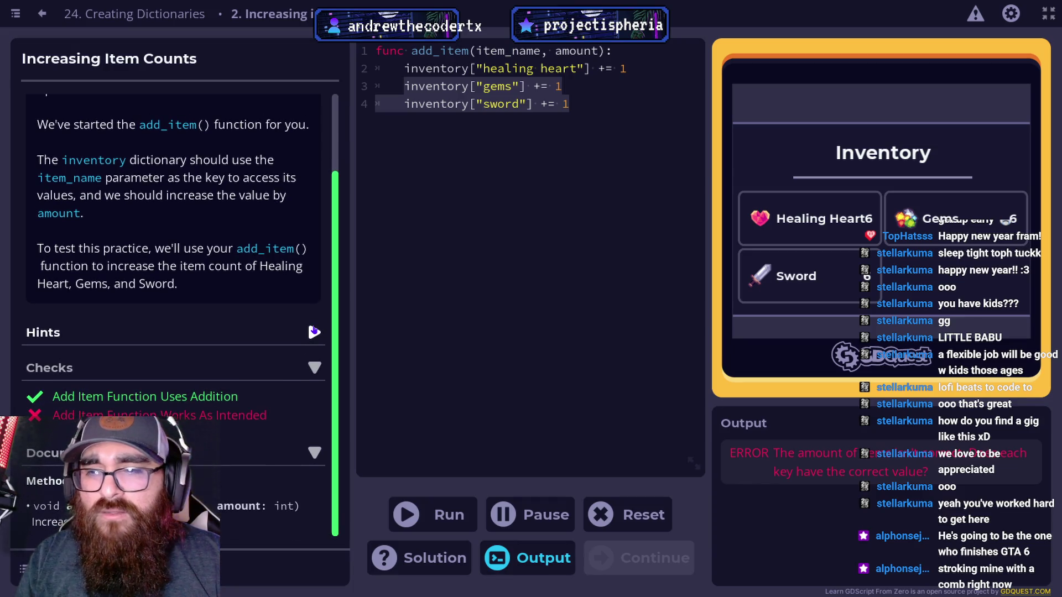
click(495, 209)
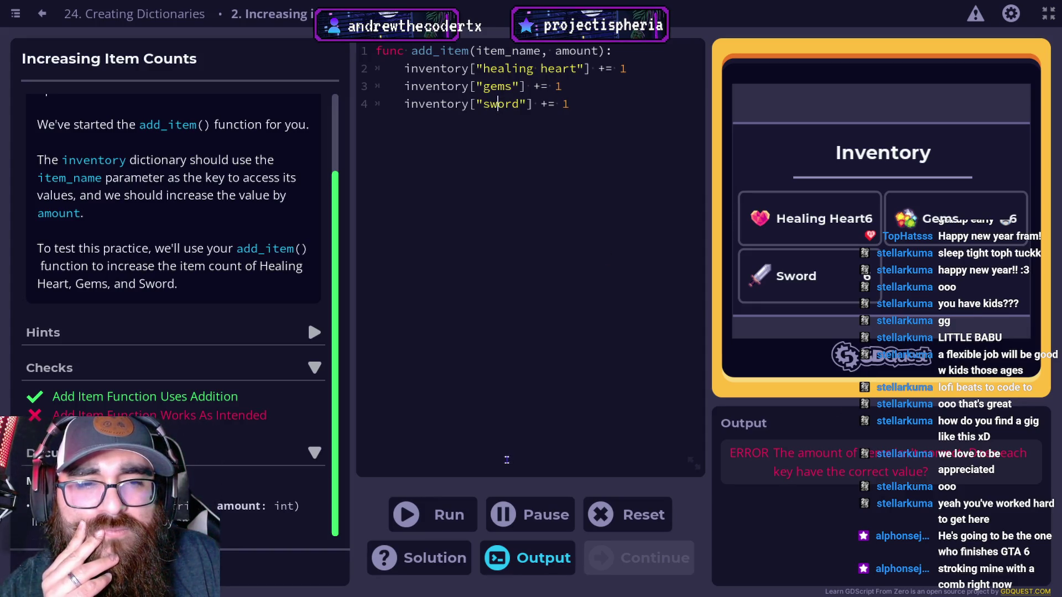
click(440, 514)
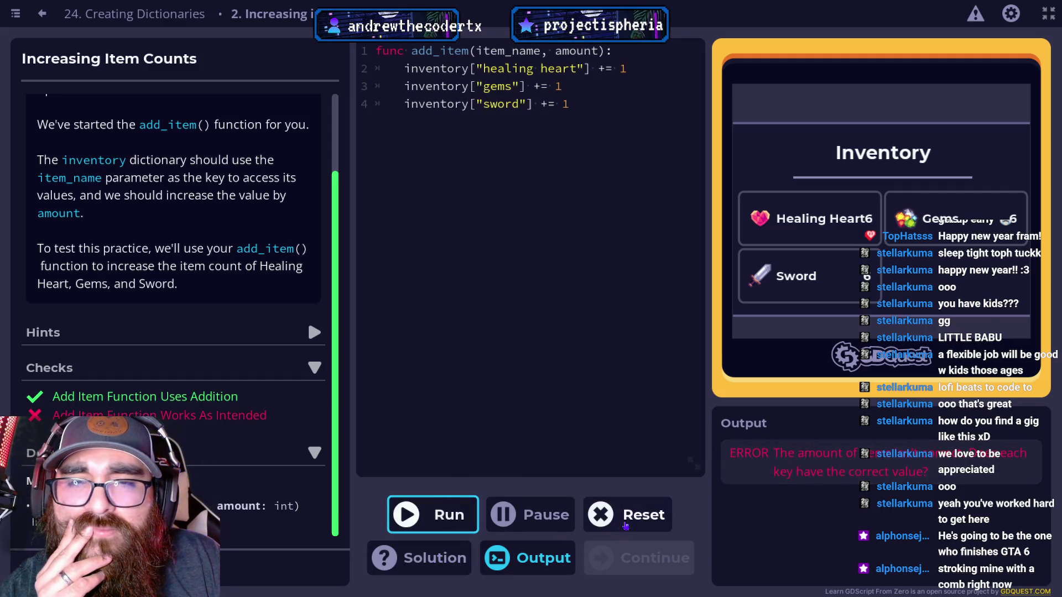
click(625, 523)
Step: Run the empty add_item with F5 and view the indentation error explanation
key(F5)
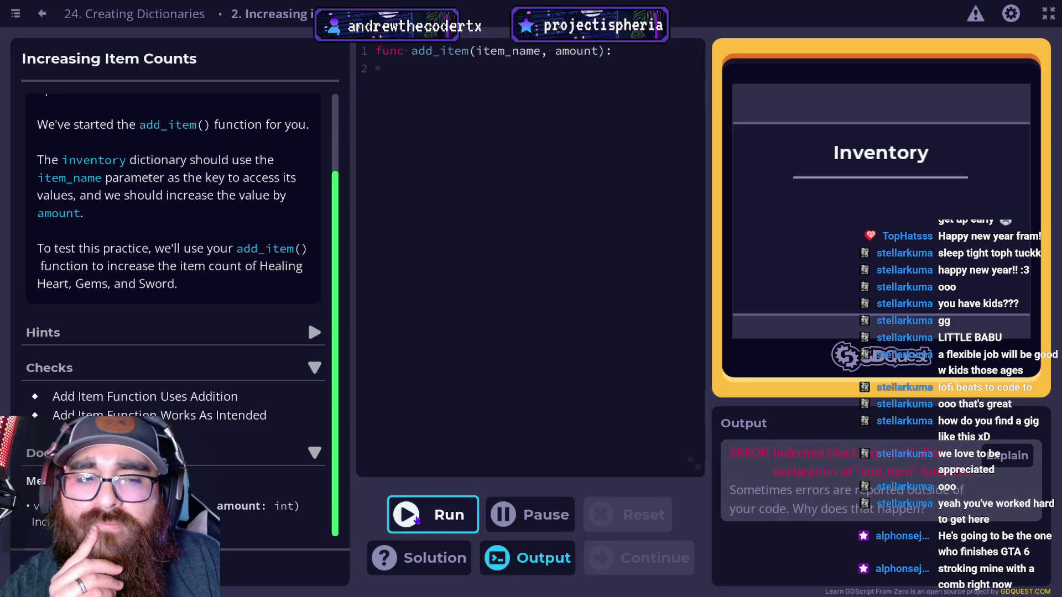
click(1008, 455)
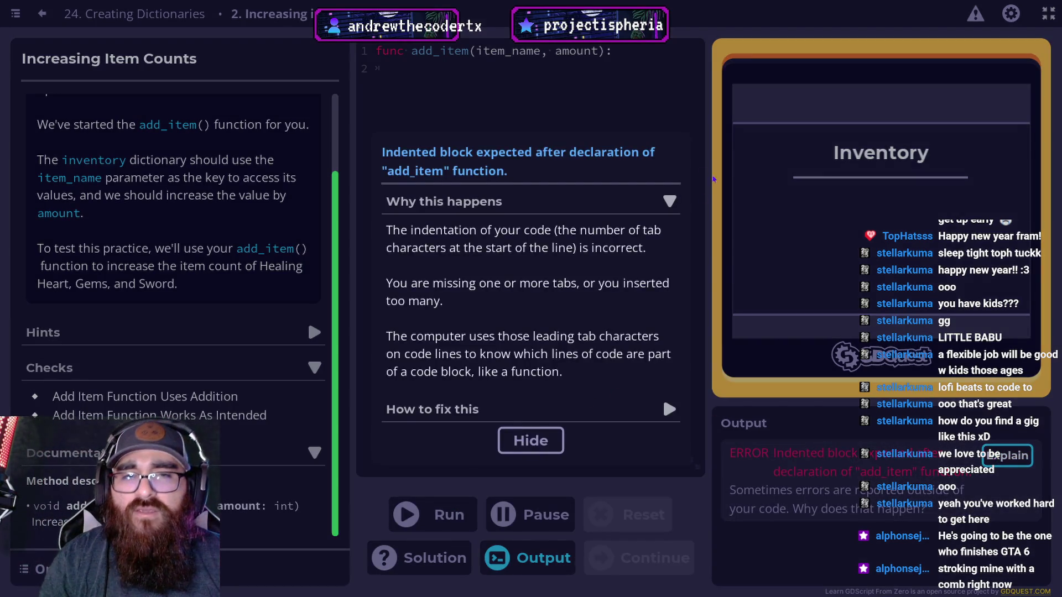
click(520, 430)
Step: Write inventory("healing heart") += 1 on line 2 of add_item
click(498, 118)
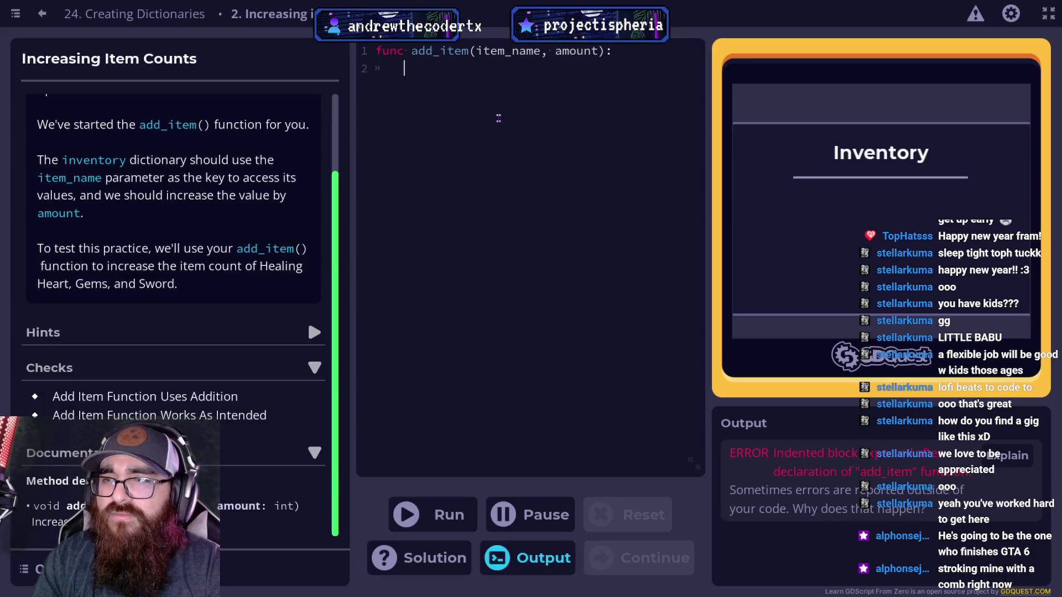
text(inventory)
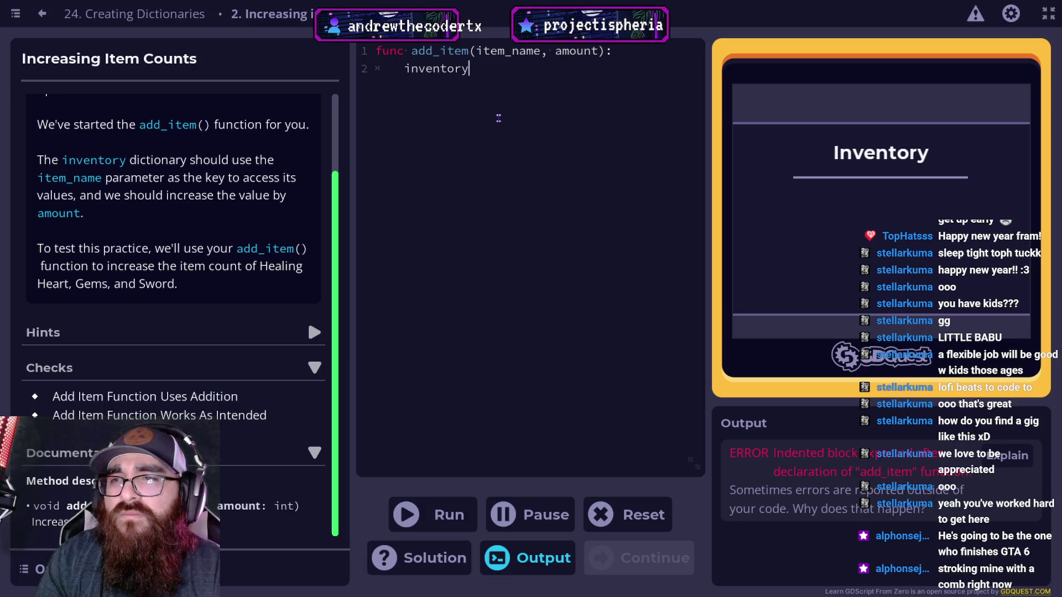
scroll(148, 204, up, 1)
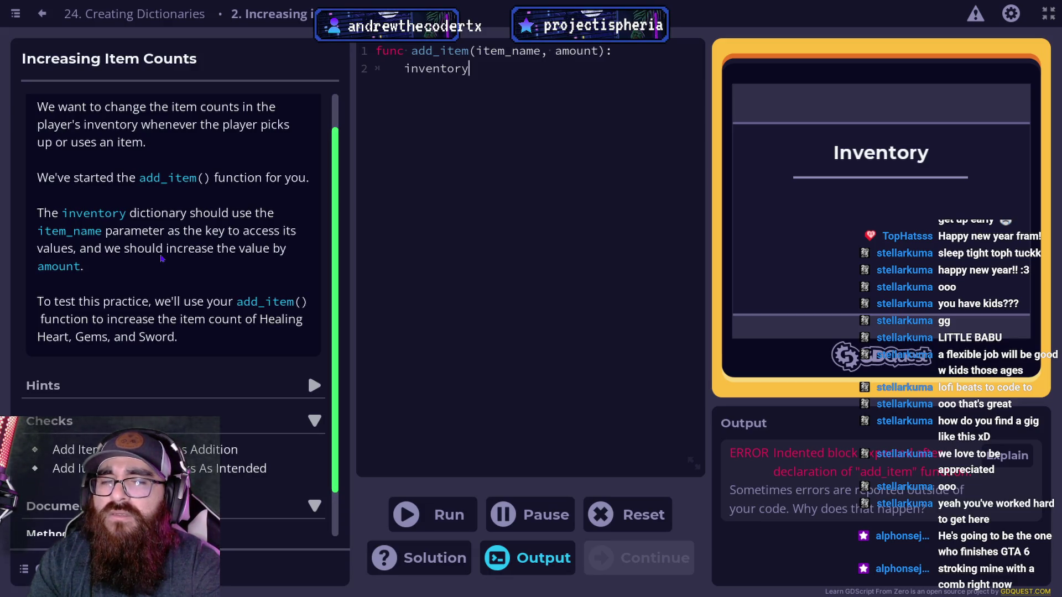
text((")
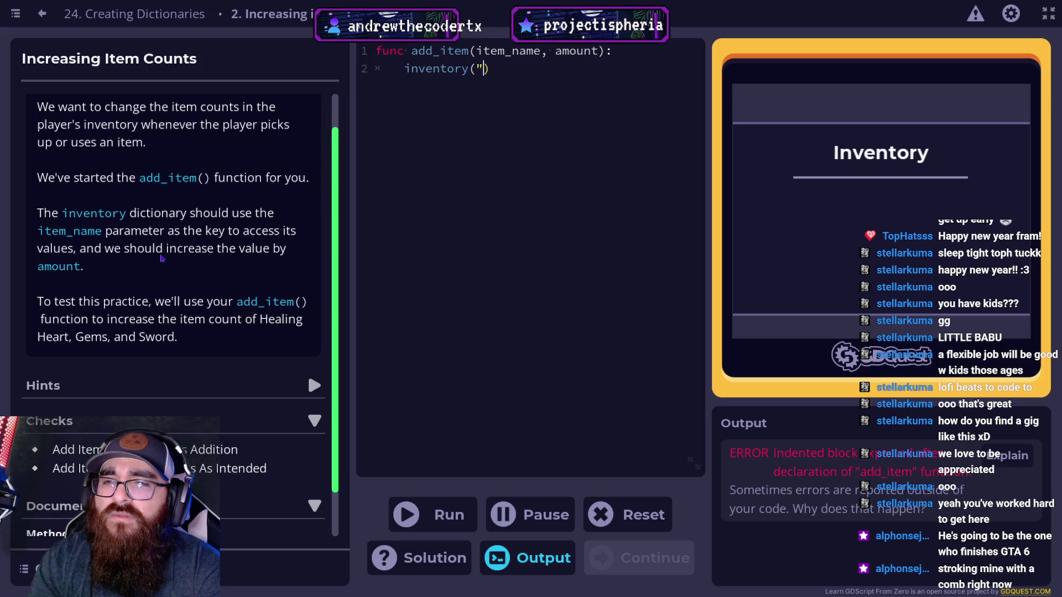
text(healing)
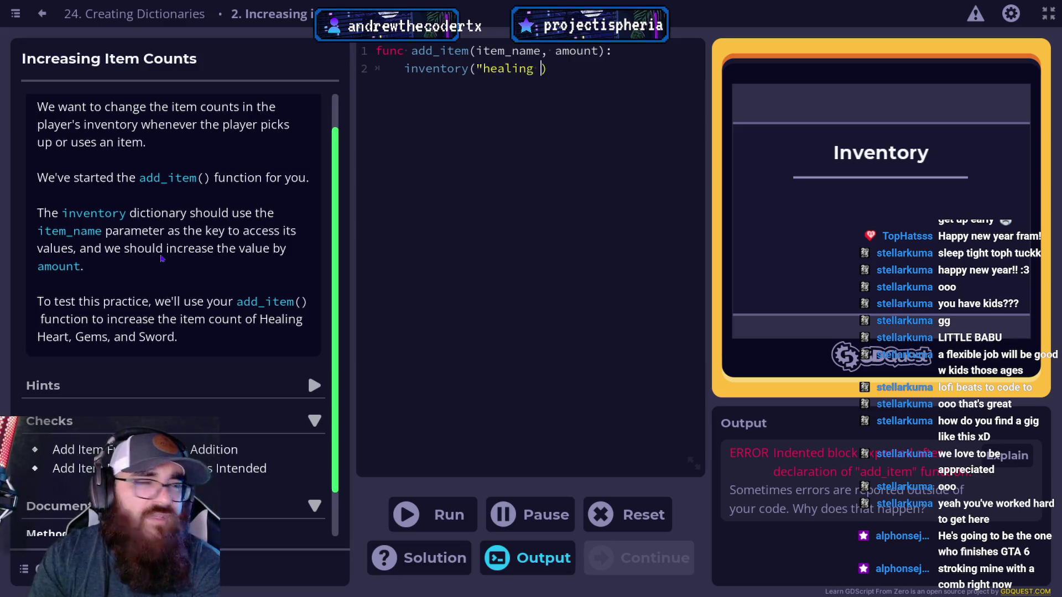
text( heart"))
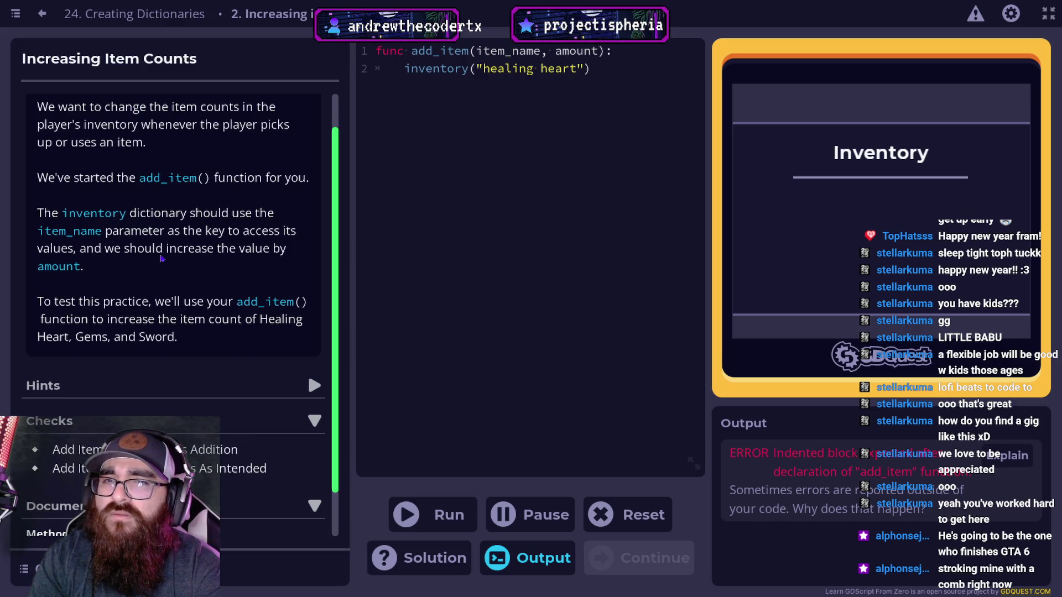
text( +)
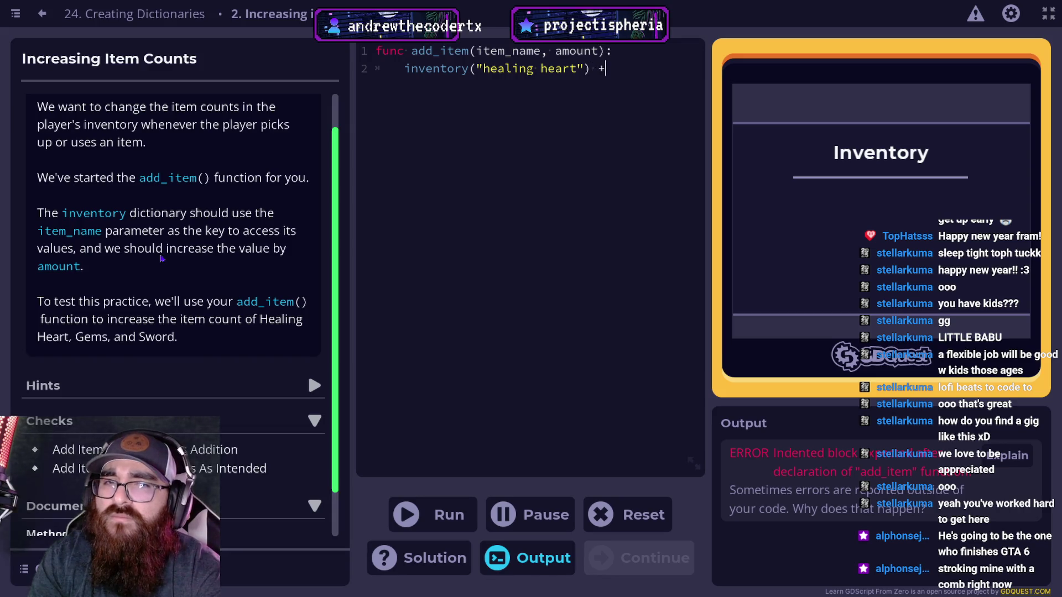
text(= 1)
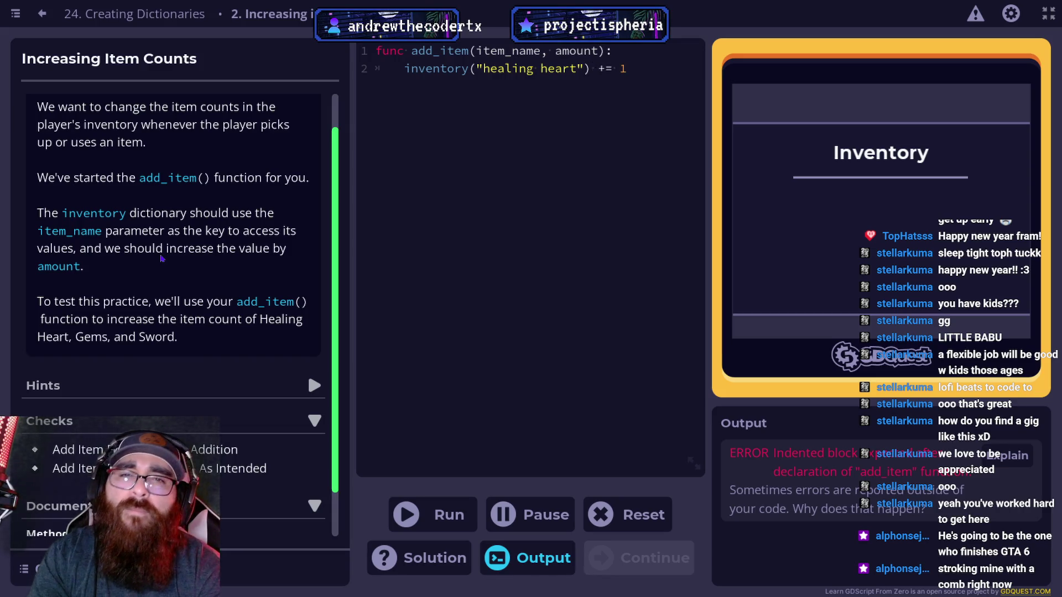
Step: Run the code, see the can't-assign error, and replace the opening parenthesis with a square bracket
click(449, 517)
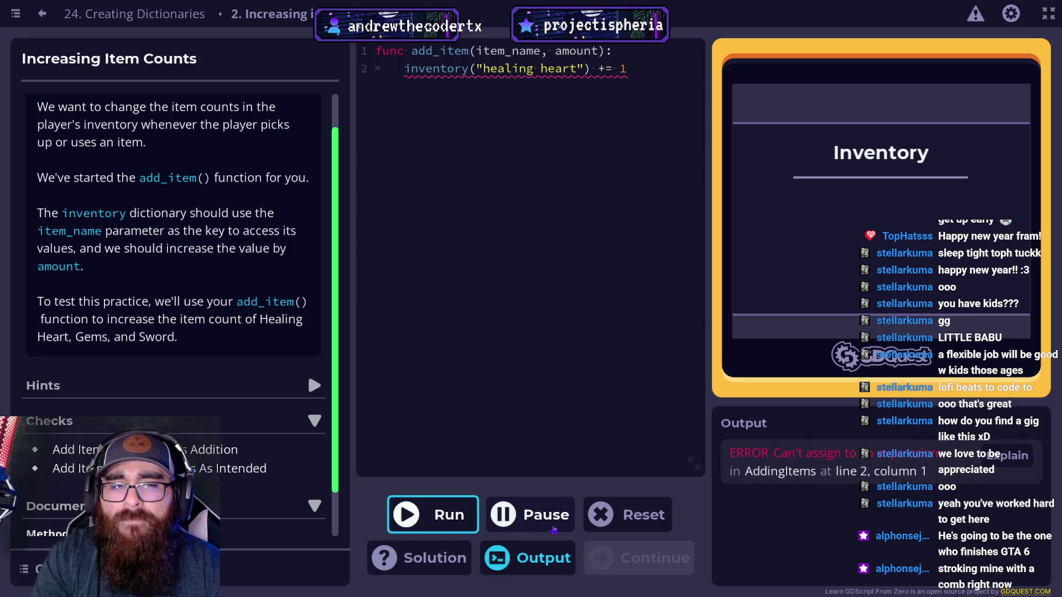
mouse_move(575, 69)
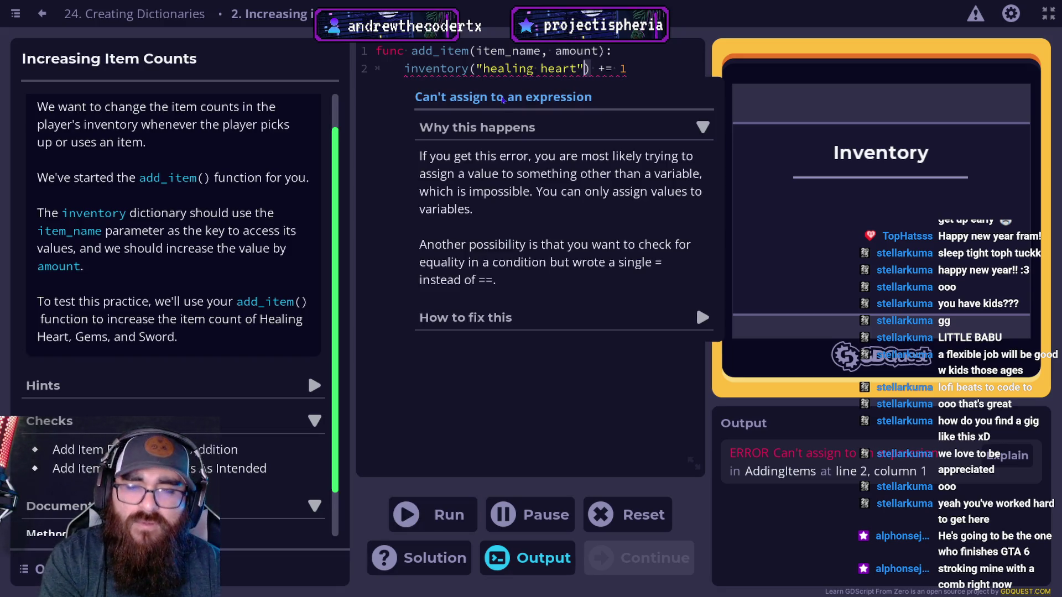
key(BackSpace)
text([)
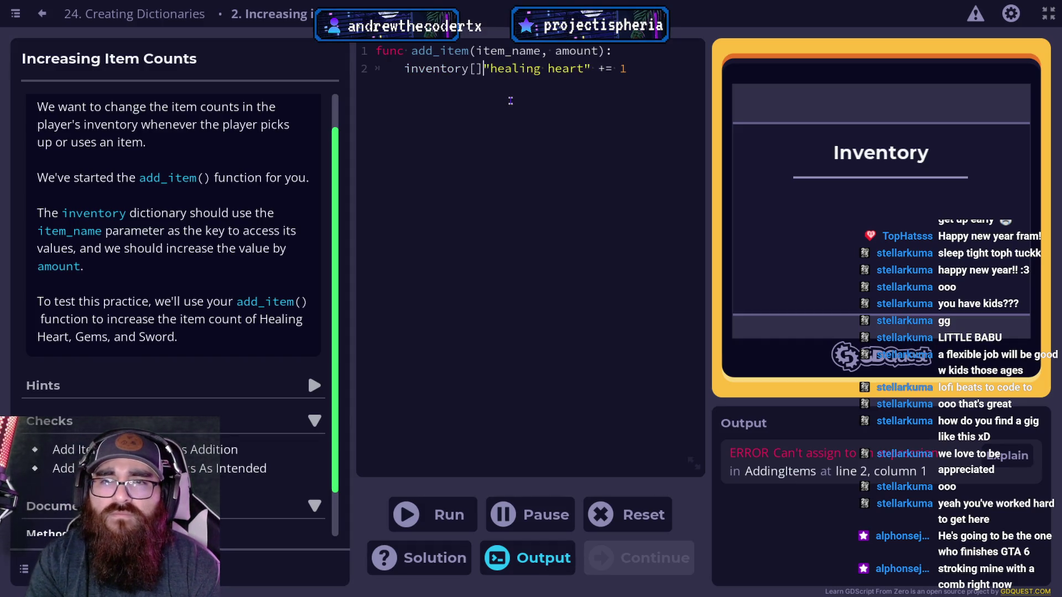
Step: Move the quoted "healing heart" key inside square brackets, giving inventory["healing heart"] += 1
key(Right)
key(ctrl+shift+Right)
key(ctrl+shift+Right)
key(shift+End)
key(Left)
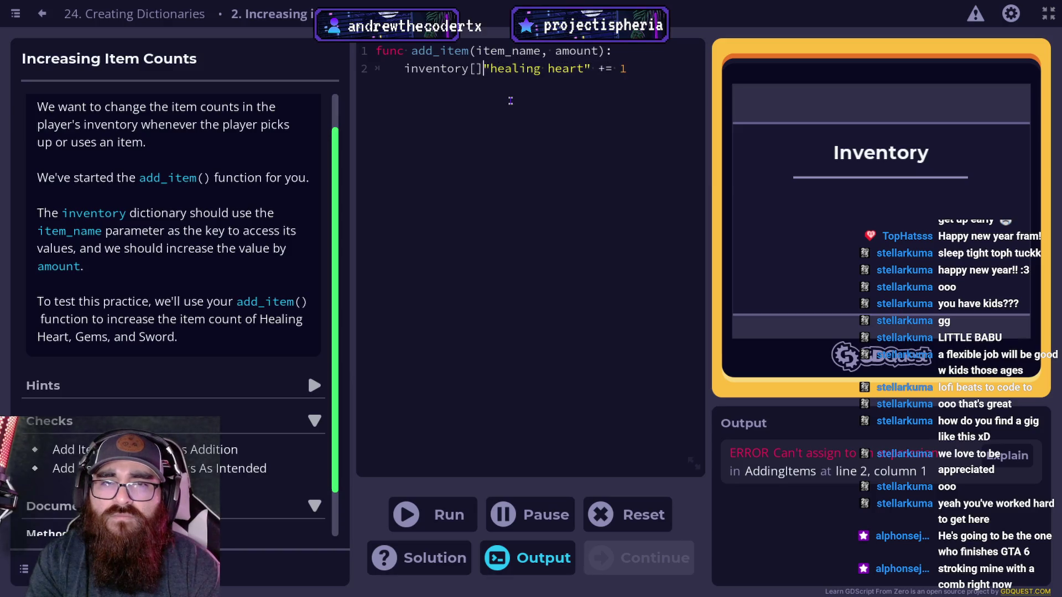
key(ctrl+shift+Right)
key(ctrl+shift+Right)
key(shift+End)
key(shift+Left)
key(ctrl+shift+Left)
key(ctrl+shift+Left)
key(ctrl+shift+Left)
key(ctrl+shift+Right)
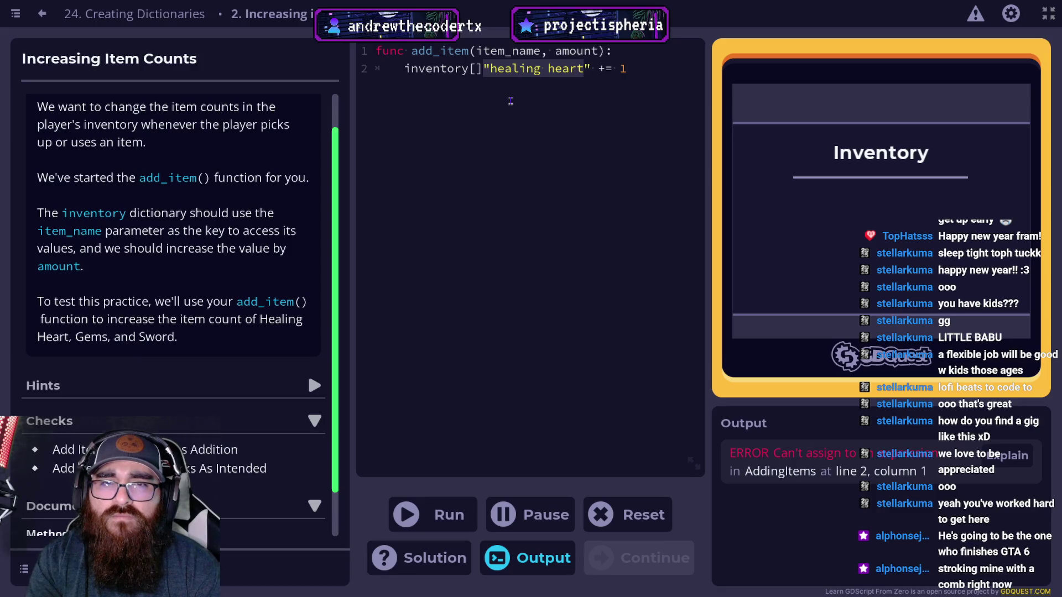
key(shift+Right)
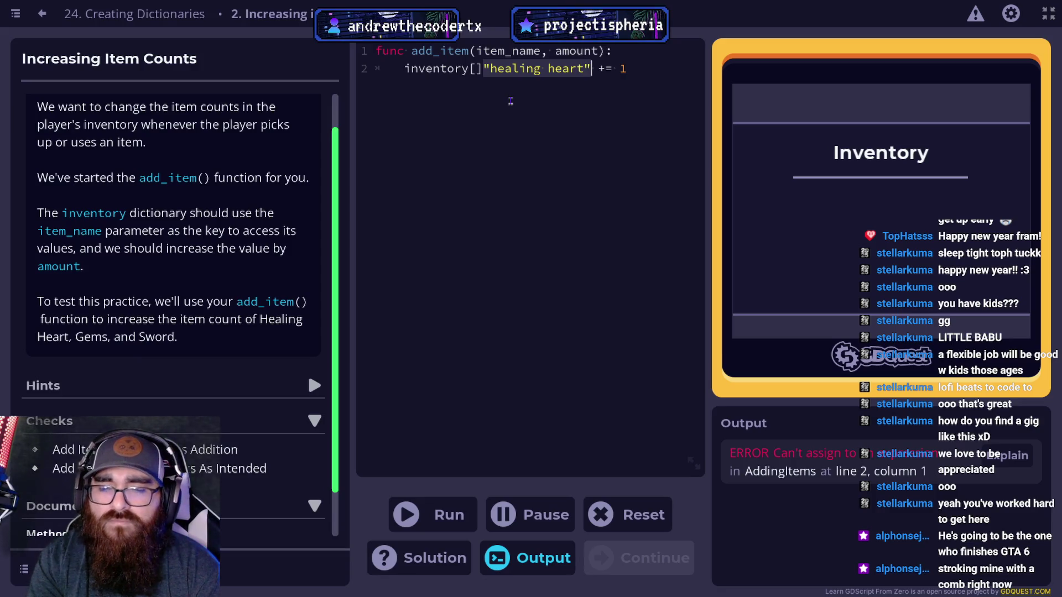
key(ctrl+x)
key(Left)
key(ctrl+v)
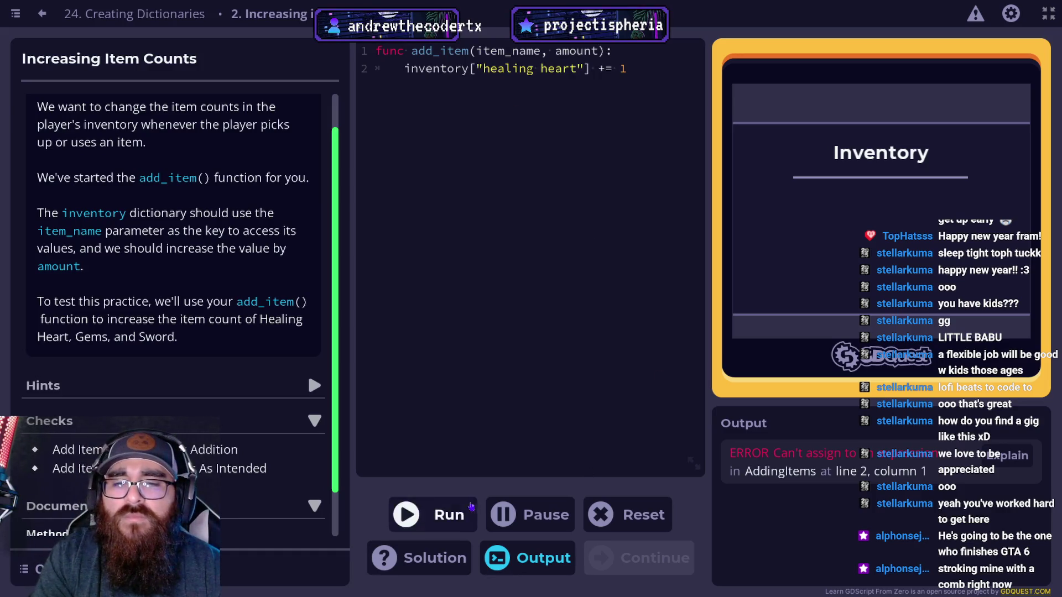
Step: Run the bracketed version, then paste two more copies of the increment line
click(451, 515)
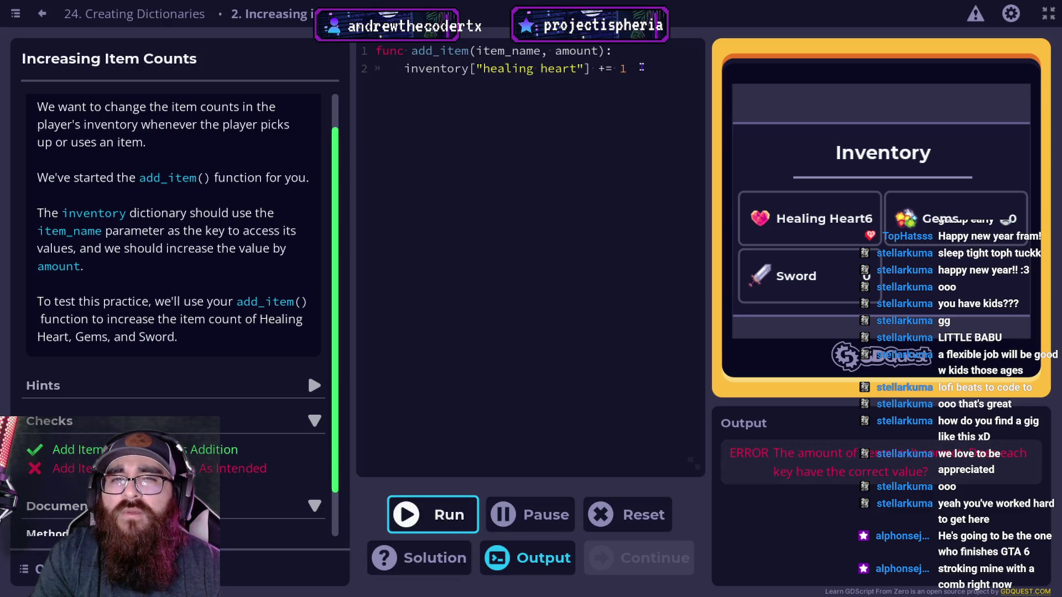
drag(640, 68, 406, 68)
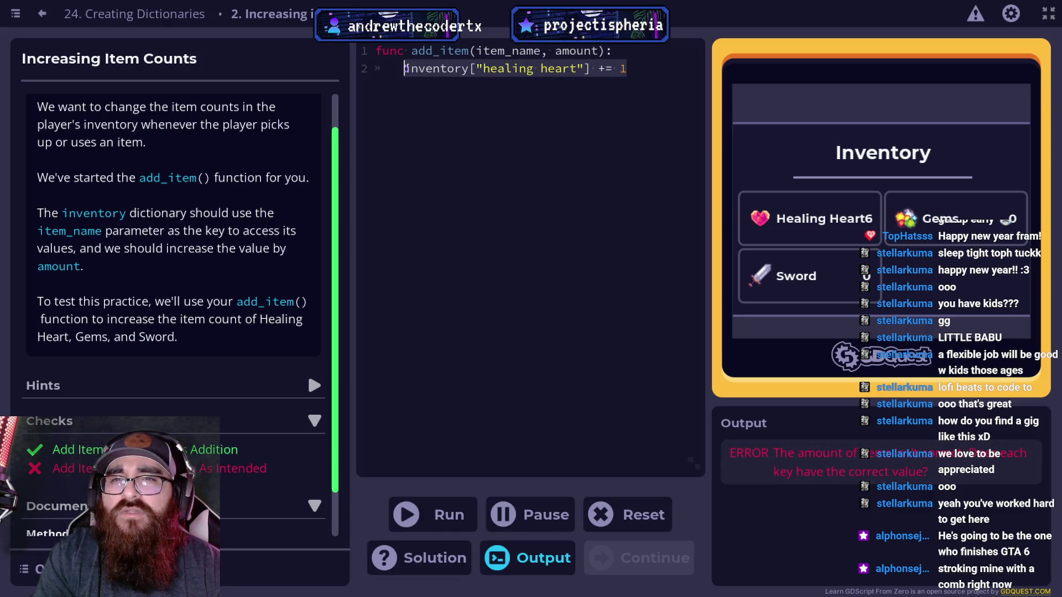
click(581, 97)
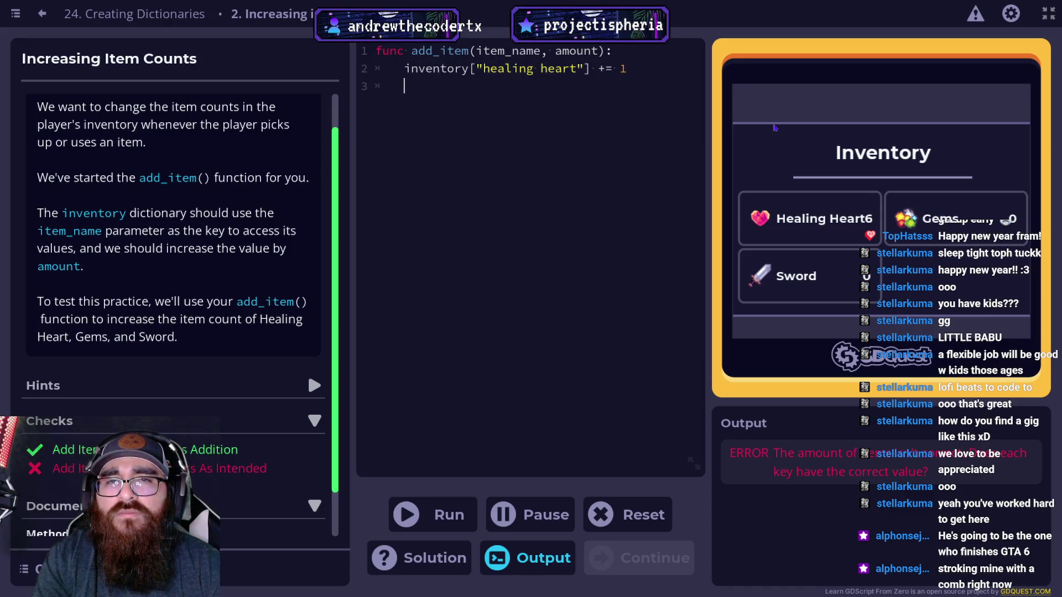
key(ctrl+v)
key(Return)
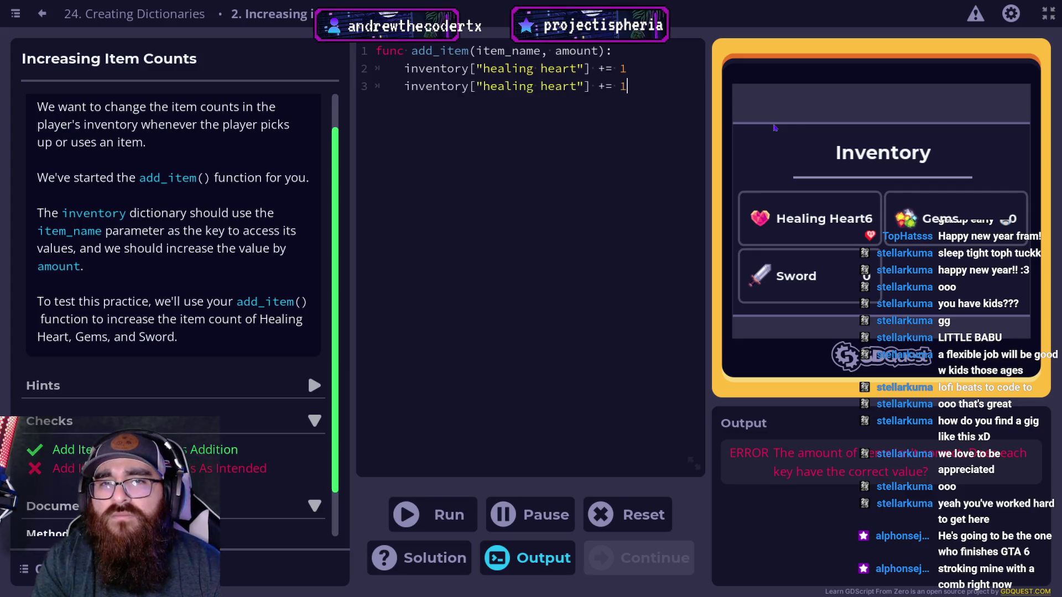
key(ctrl+v)
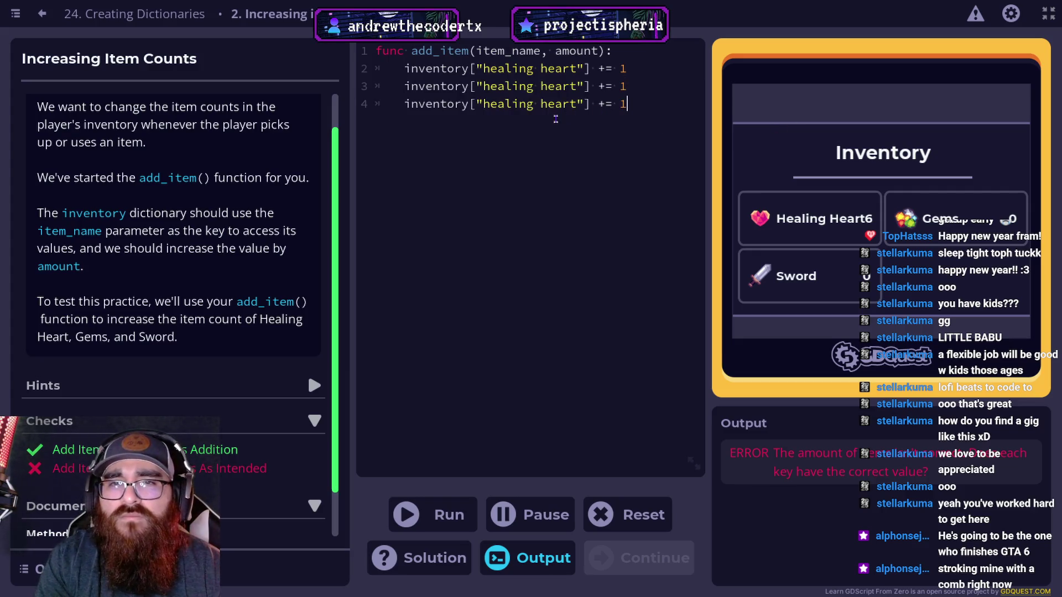
Step: Change the copied keys to "gems" and "sword" and run the three-item add_item
drag(577, 86, 480, 86)
key(BackSpace)
text(gems)
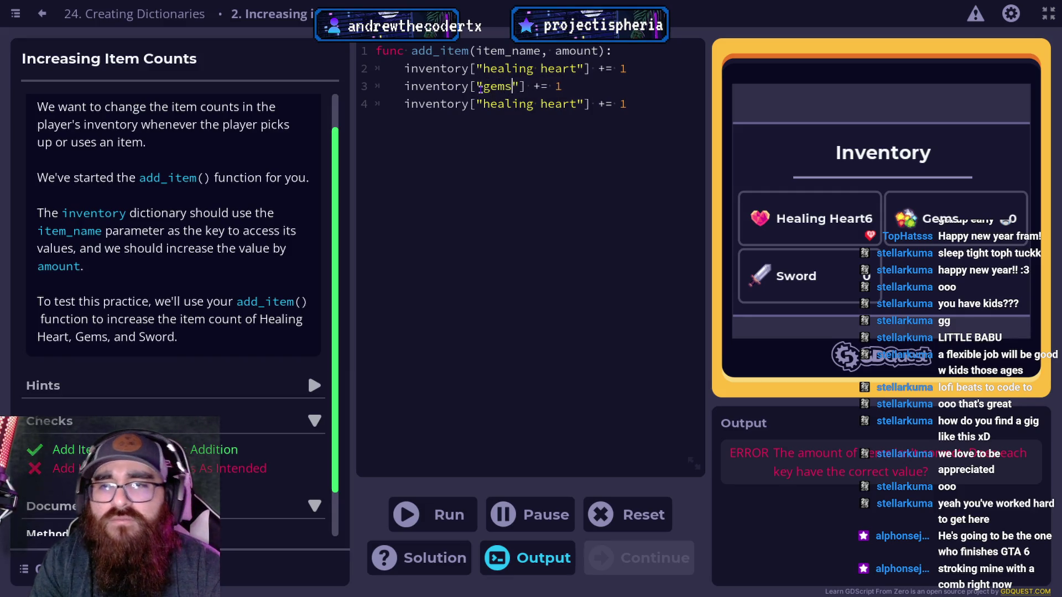
drag(577, 104, 482, 104)
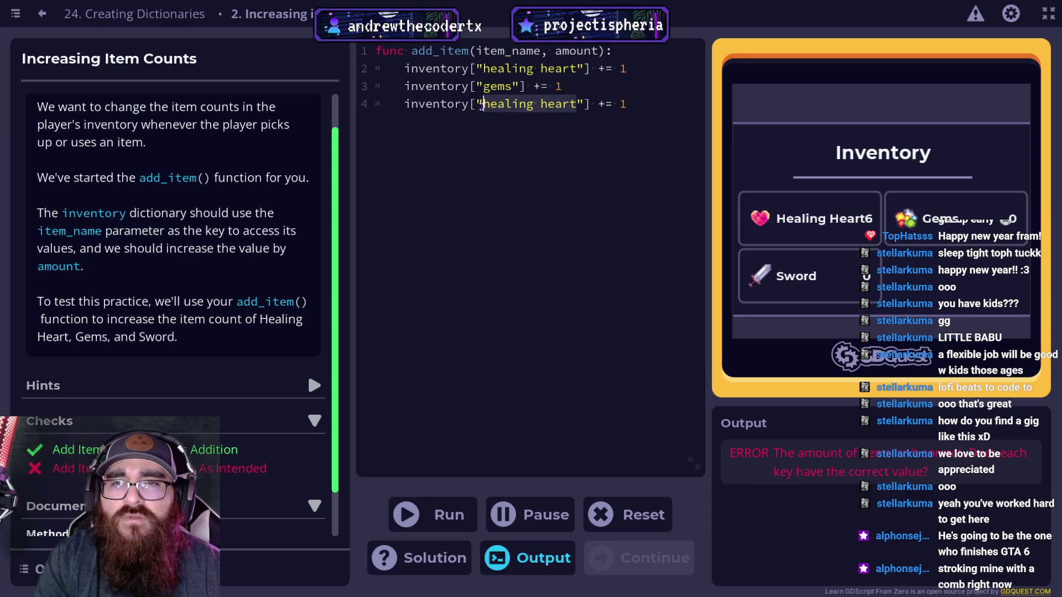
key(BackSpace)
text(hear)
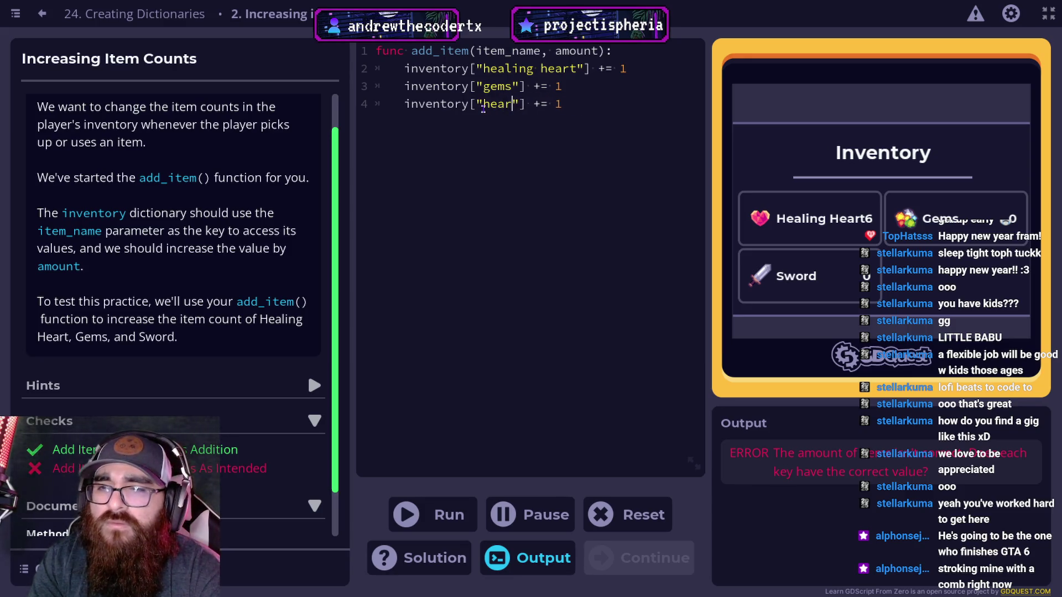
text(t)
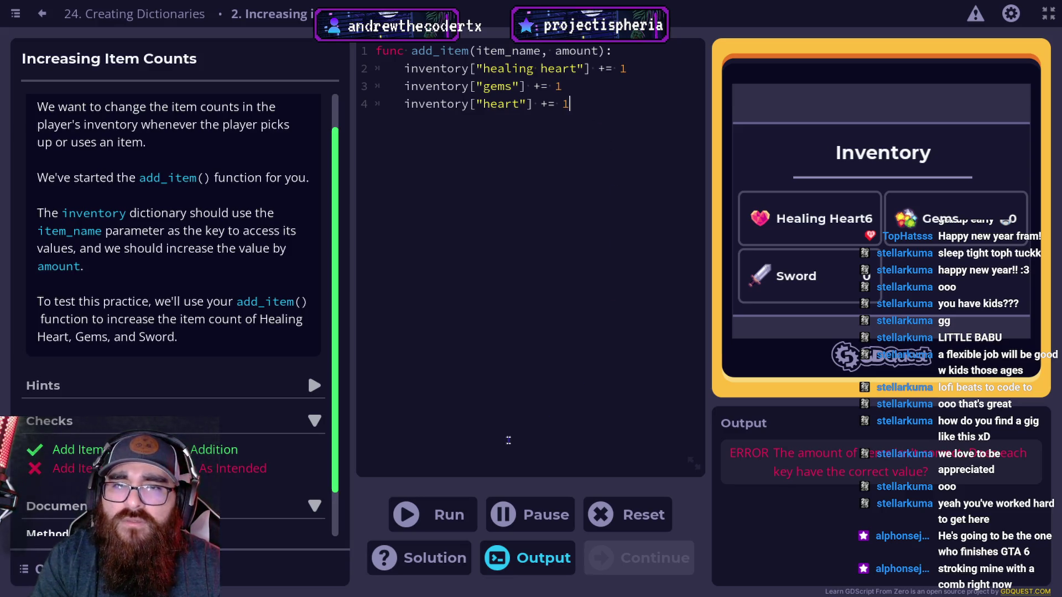
double_click(485, 104)
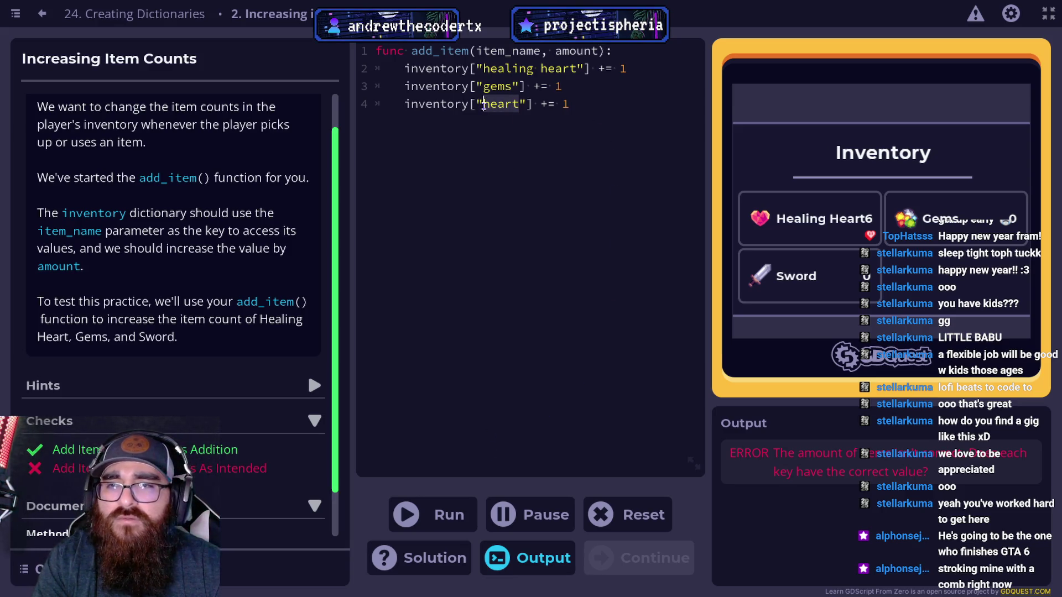
text(sword)
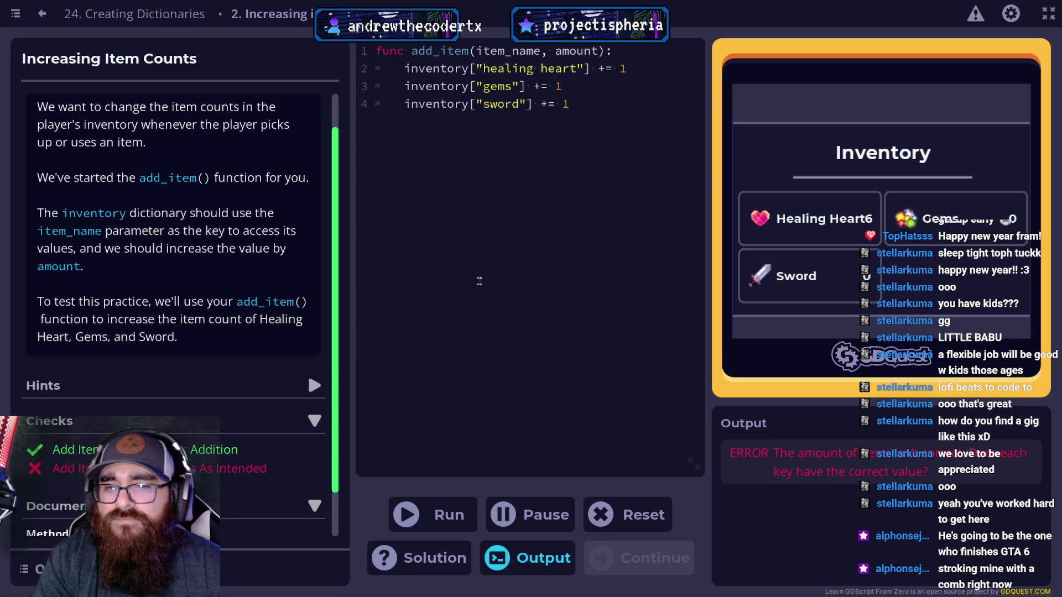
click(463, 518)
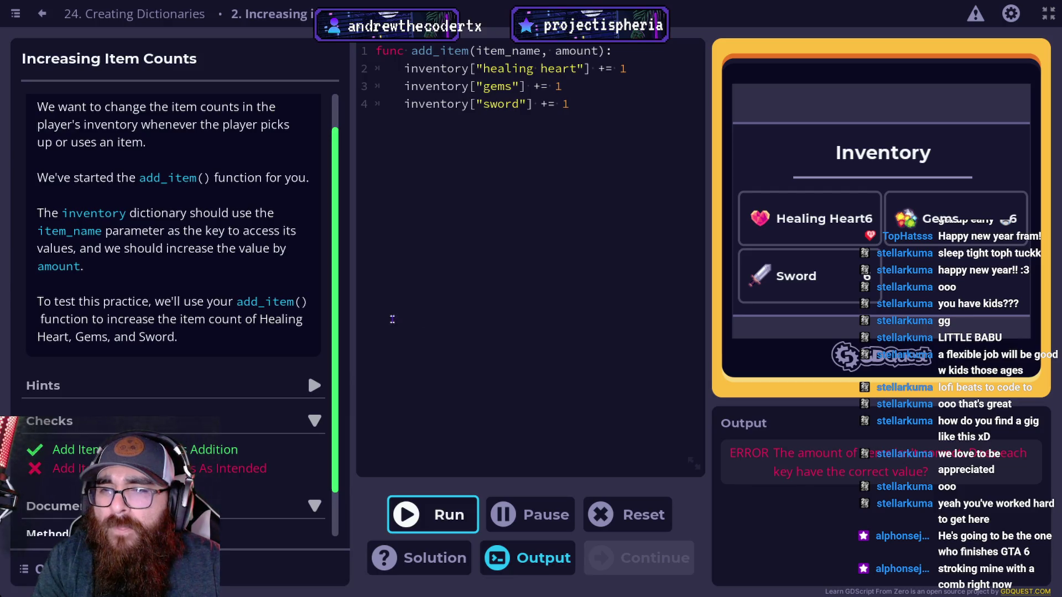
Step: Review the Checks and Goals after the run, then select the gems and sword lines
scroll(187, 391, down, 2)
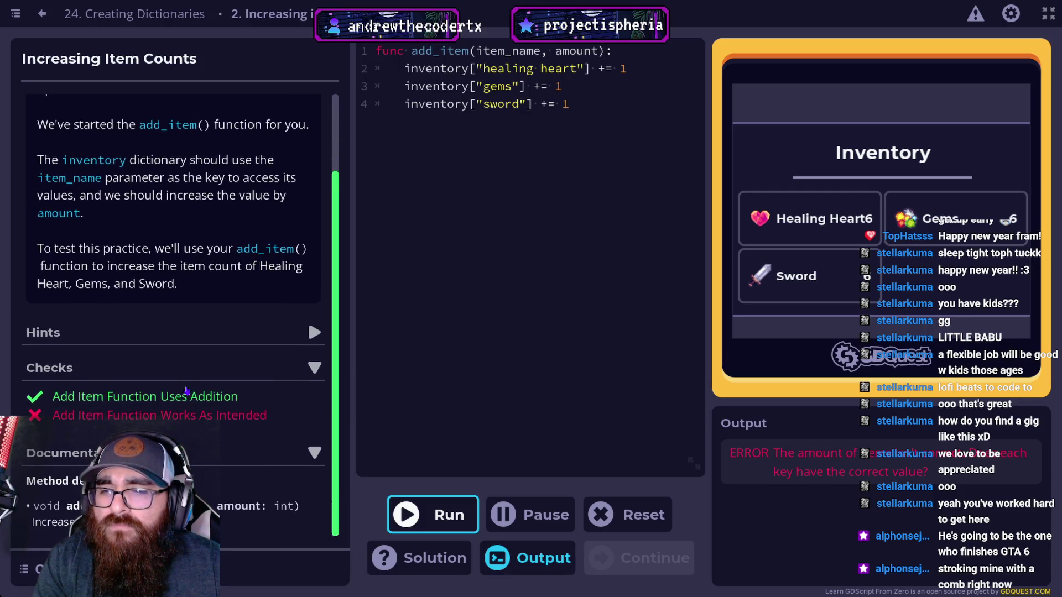
scroll(187, 391, up, 1)
scroll(288, 401, down, 1)
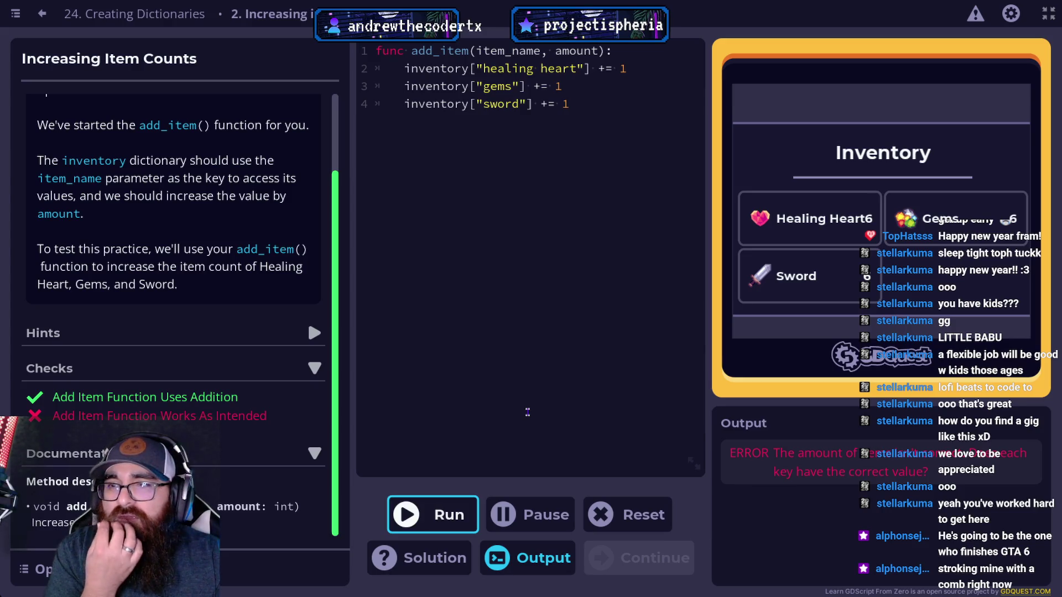
scroll(122, 405, up, 3)
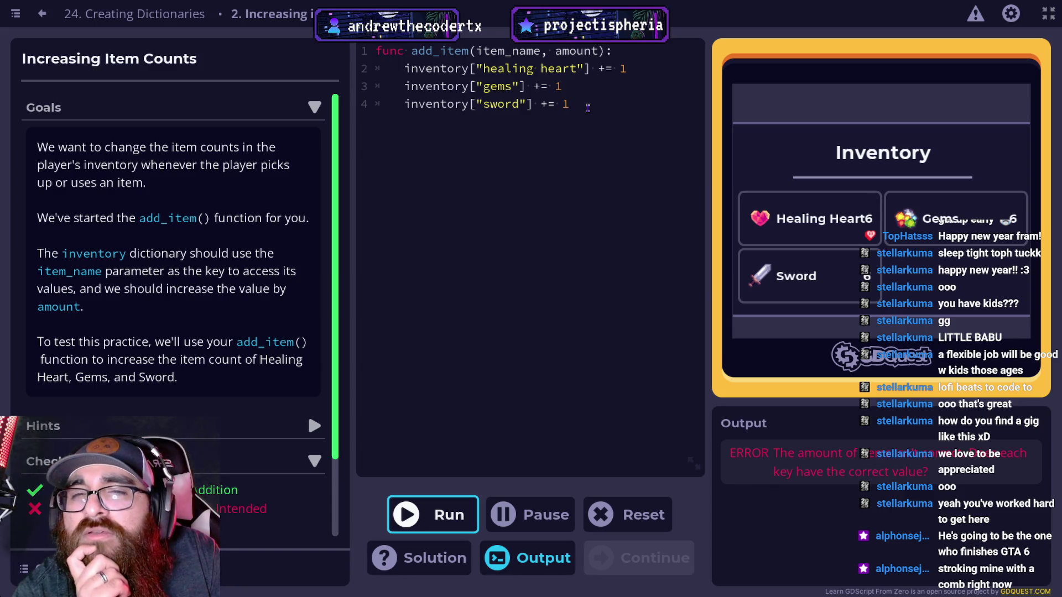
drag(586, 69, 477, 66)
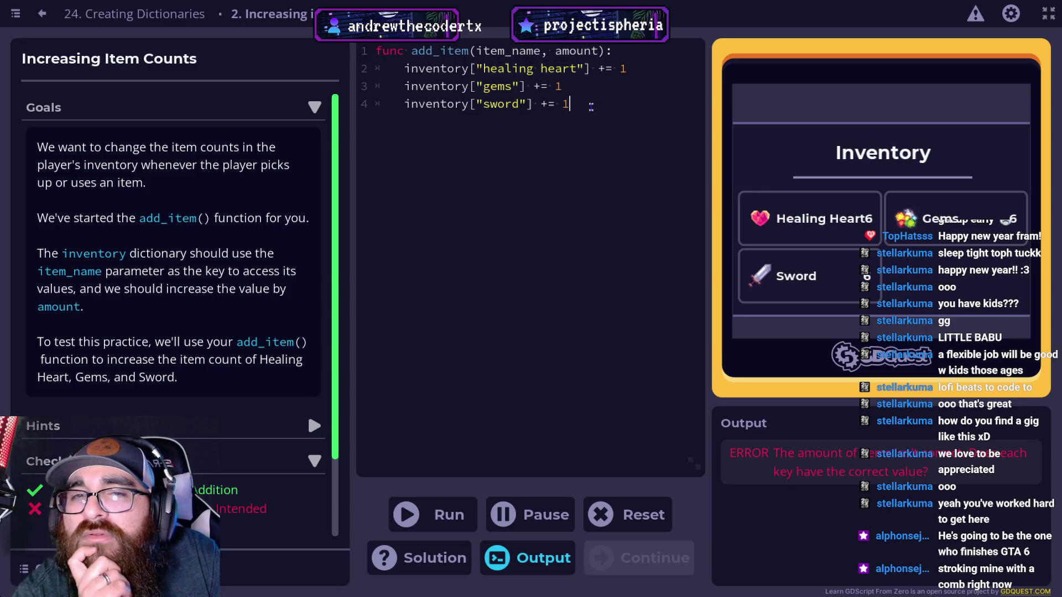
drag(570, 104, 397, 86)
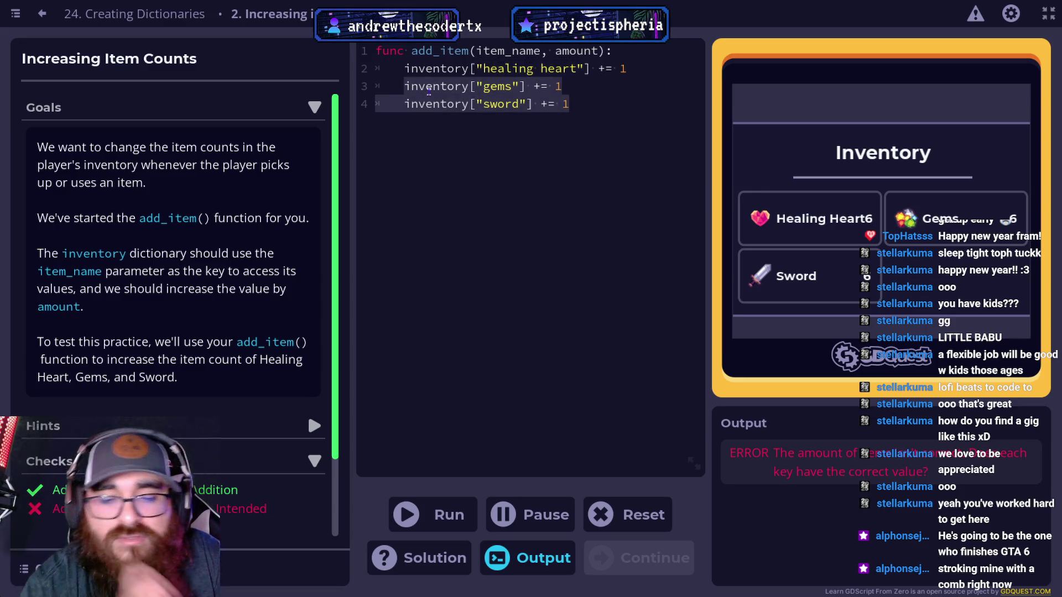
Step: Reduce add_item to inventory[item_name] += 1, run it, and select the += 1 increment
key(BackSpace)
key(BackSpace)
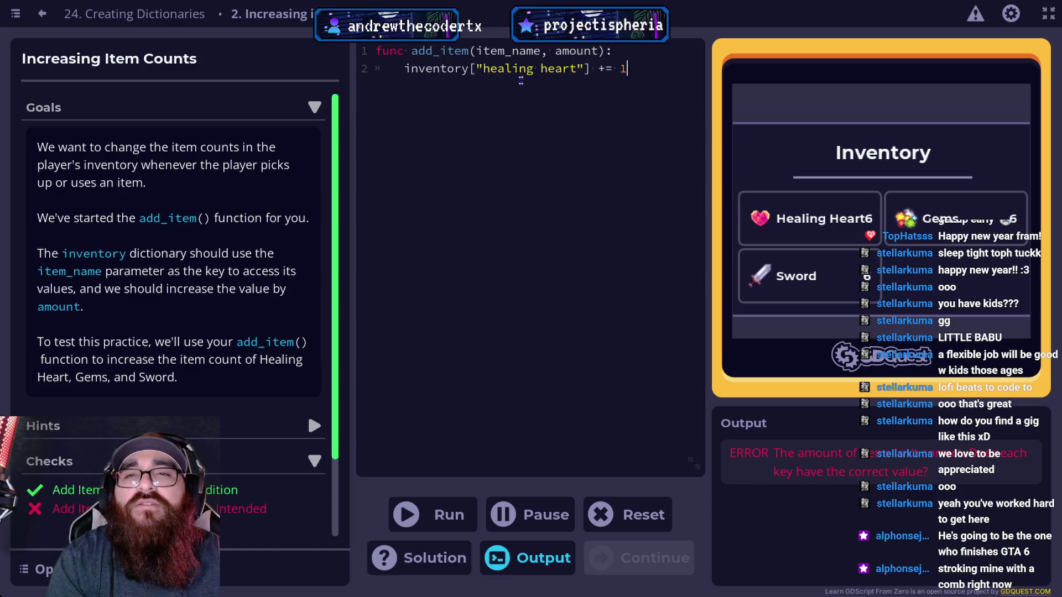
drag(577, 68, 480, 68)
click(584, 68)
drag(585, 68, 476, 68)
key(BackSpace)
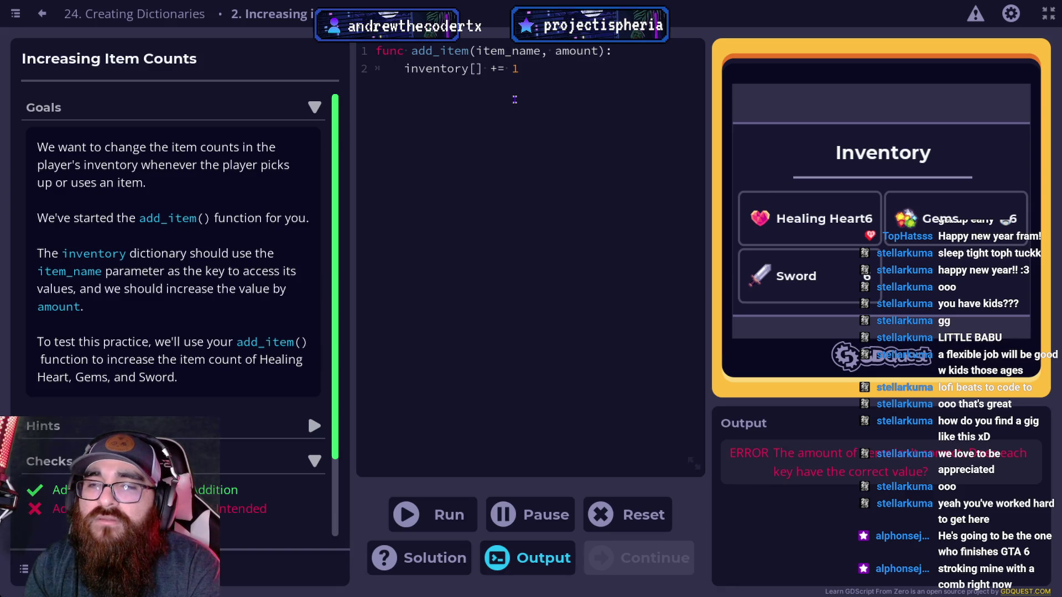
text(item_name)
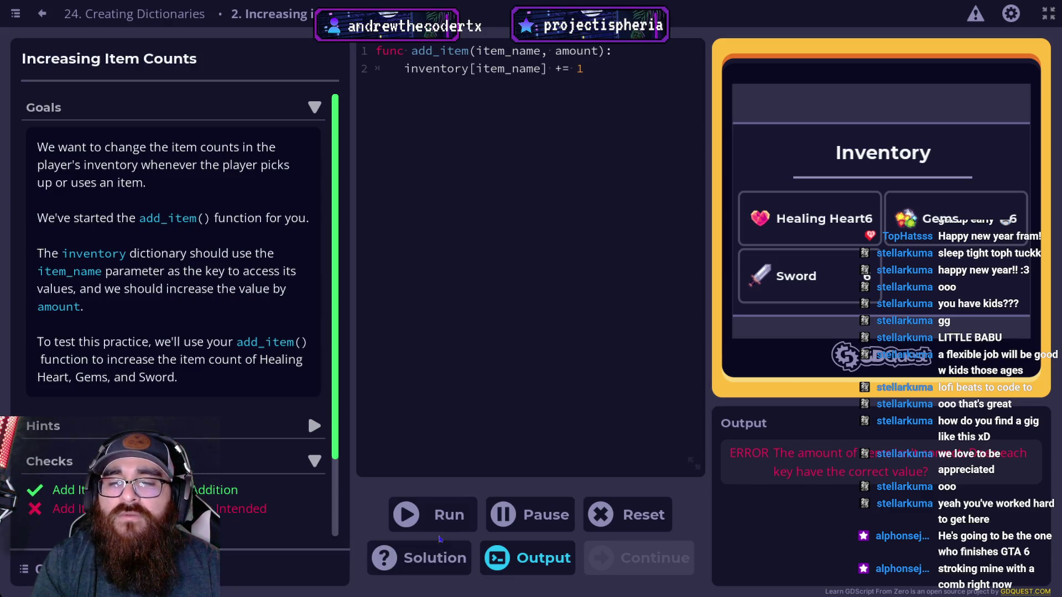
click(447, 516)
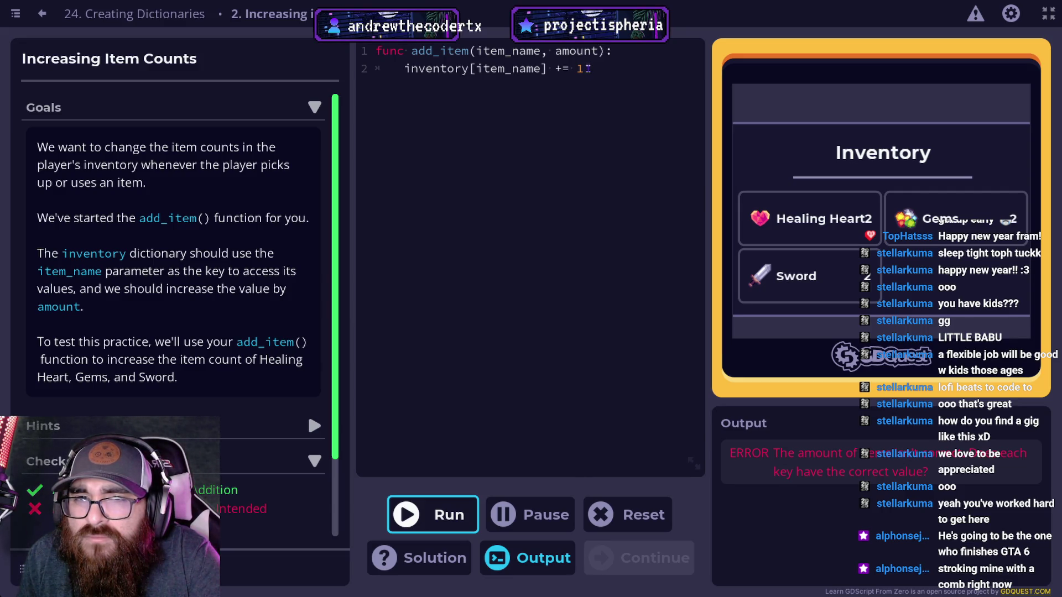
drag(587, 68, 556, 69)
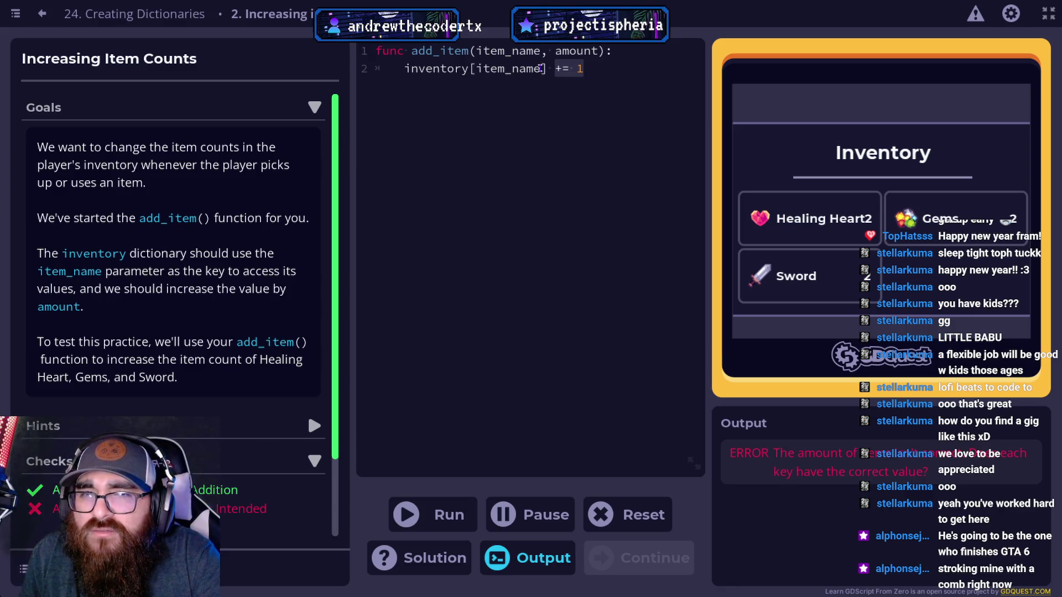
click(548, 68)
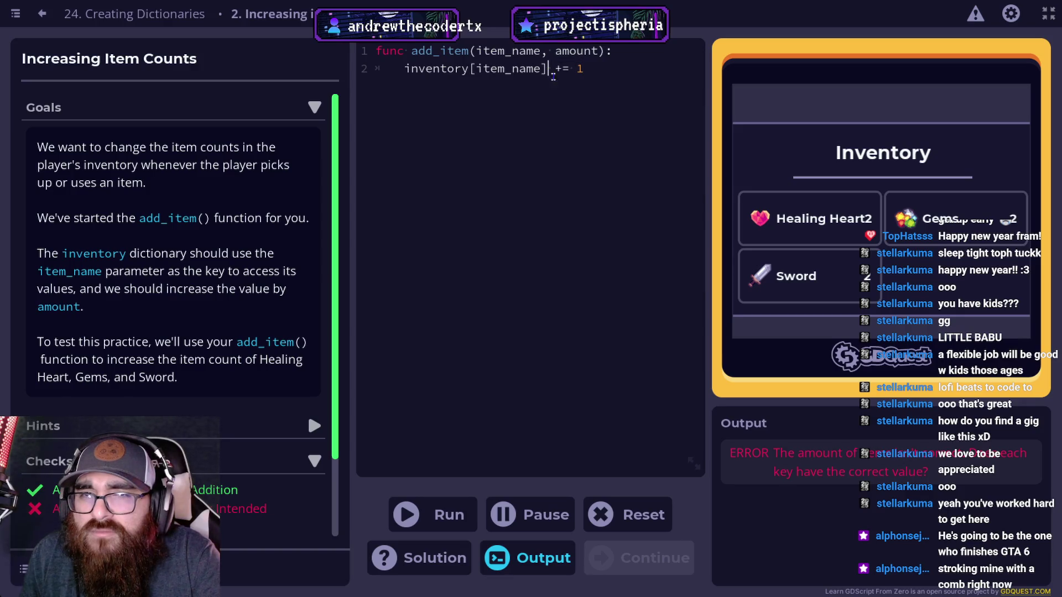
text(.value)
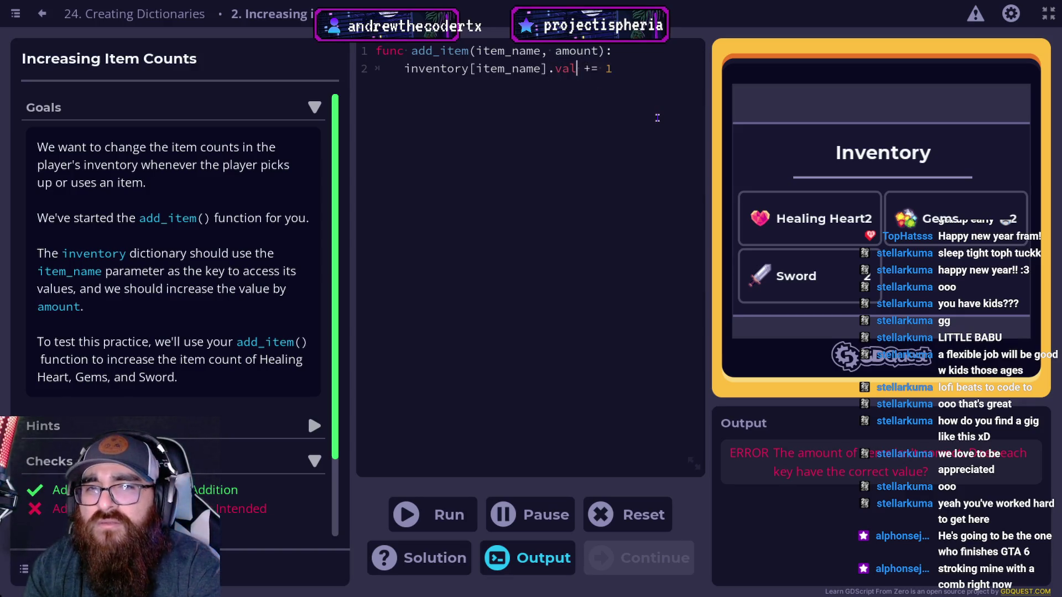
key(BackSpace)
key(BackSpace)
key(BackSpace)
text(amount)
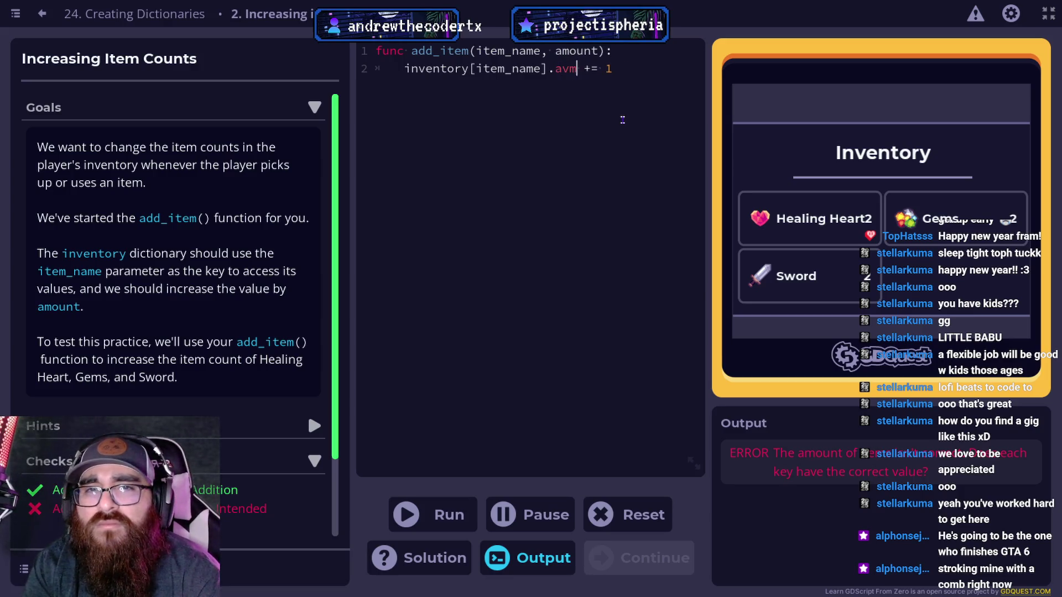
key(BackSpace)
key(BackSpace)
key(BackSpace)
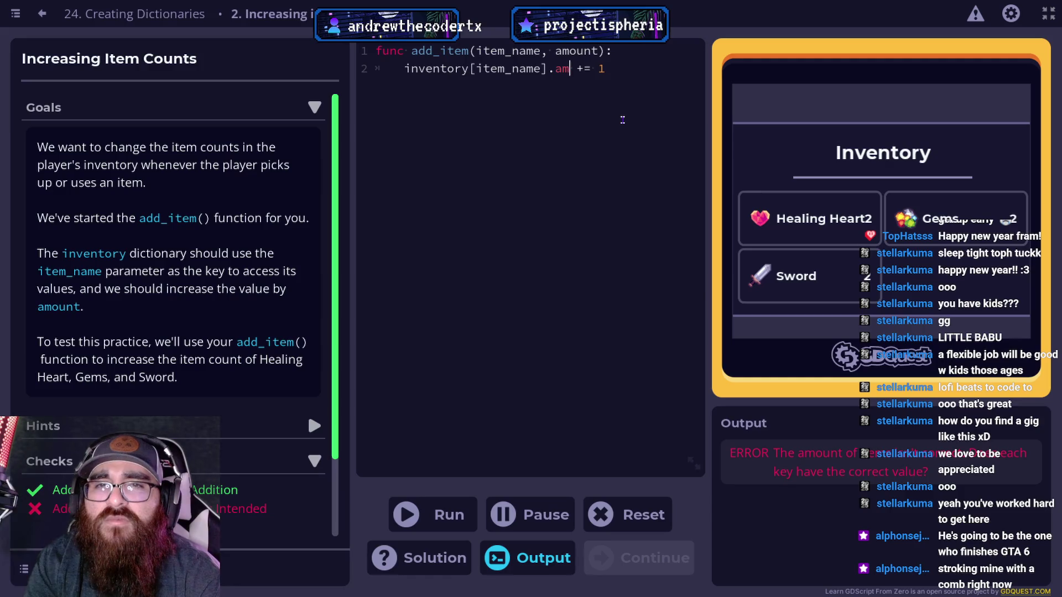
drag(613, 73, 548, 81)
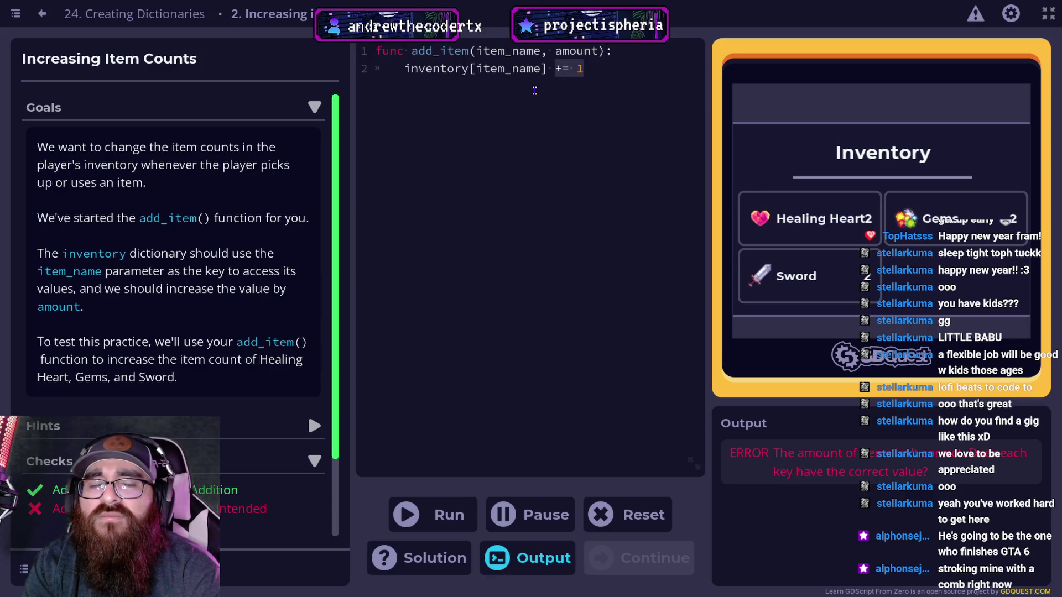
key(Return)
key(Return)
Step: Rewrite line 2 as 'if inventory[item_name] == item_name:'
key(BackSpace)
key(BackSpace)
key(BackSpace)
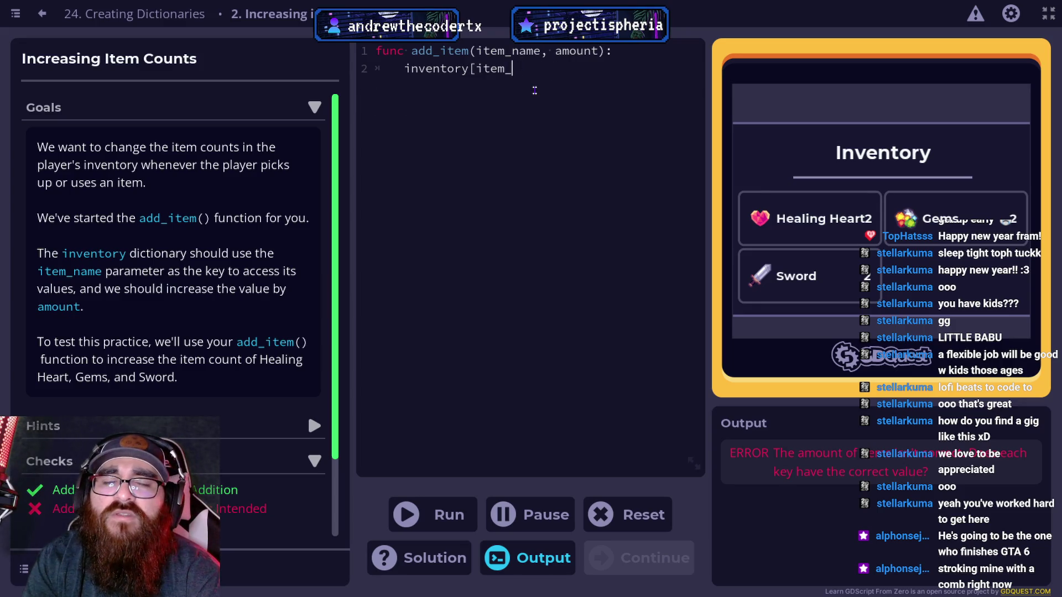
key(BackSpace)
text(f)
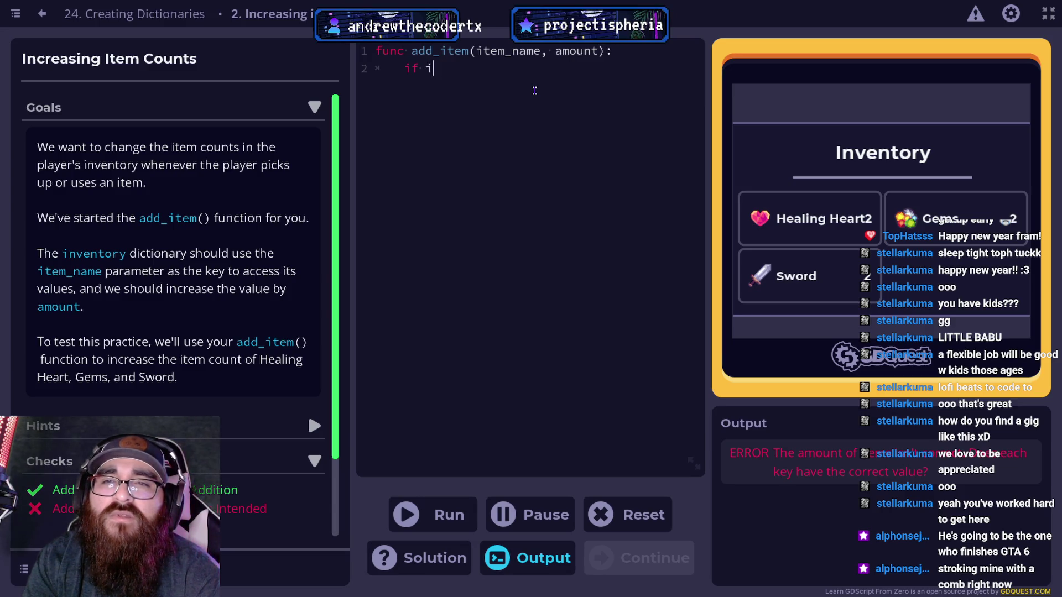
text(inventory)
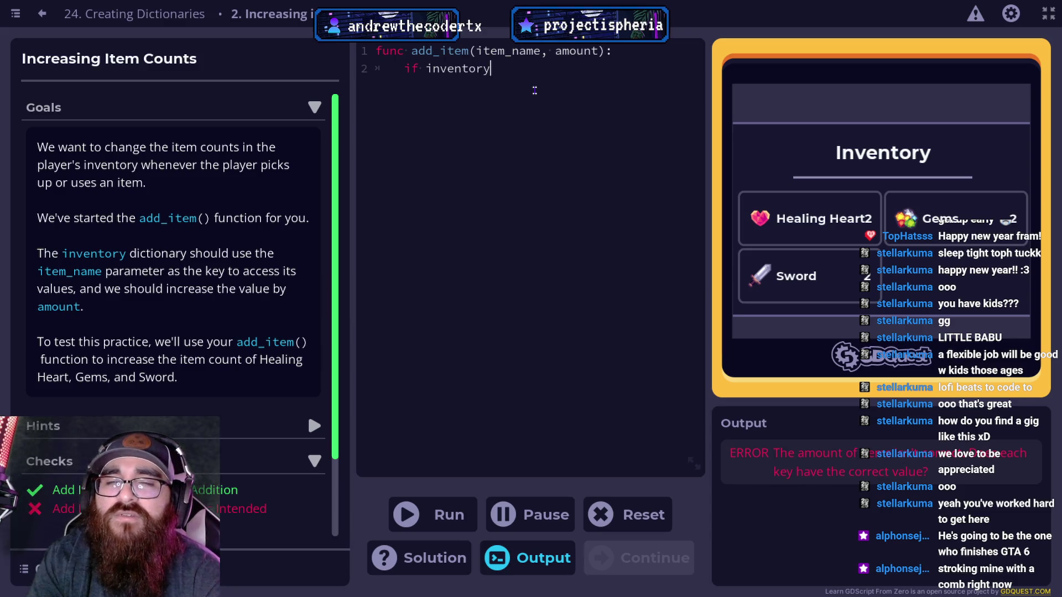
text([)
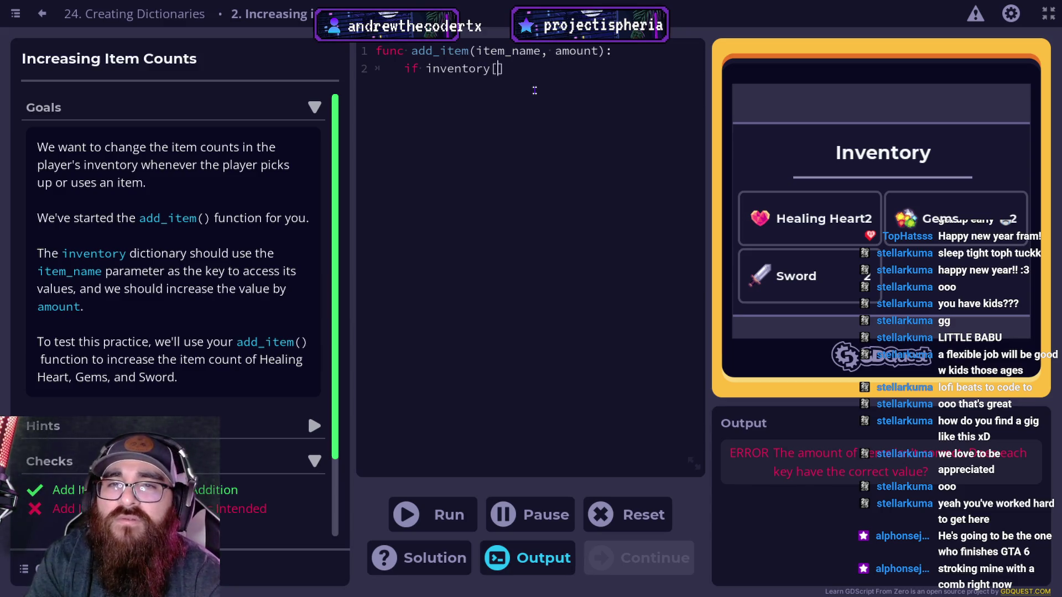
text(item_name)
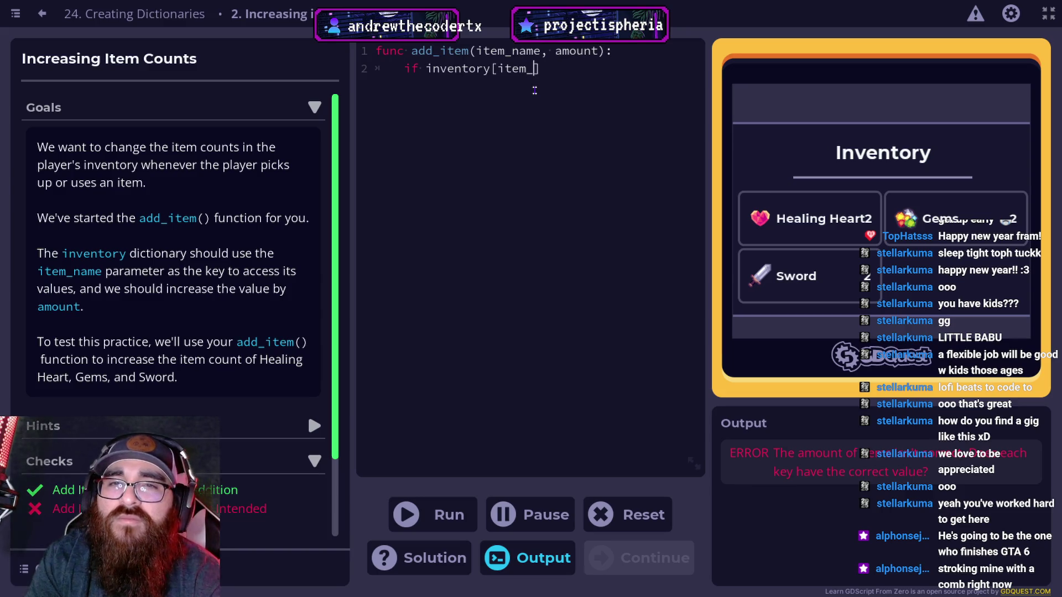
text( = am)
key(BackSpace)
key(BackSpace)
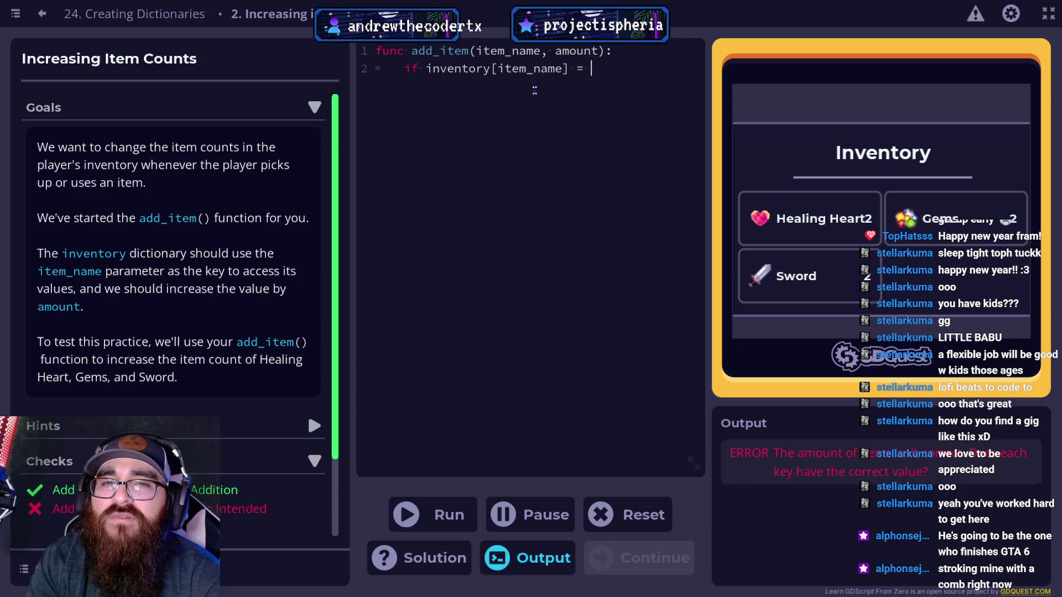
key(BackSpace)
text(= ite)
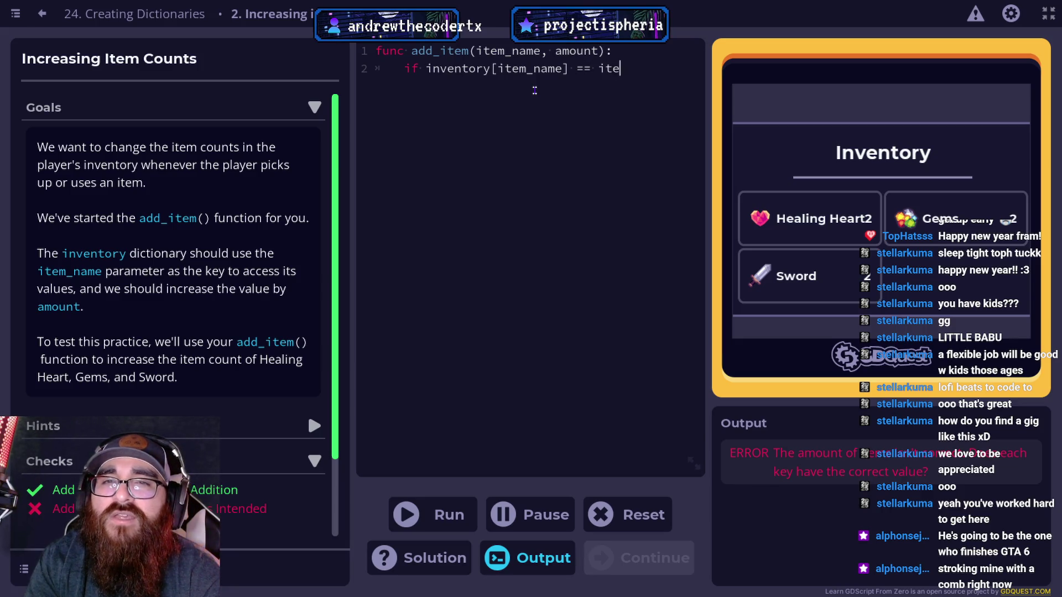
text(m_name)
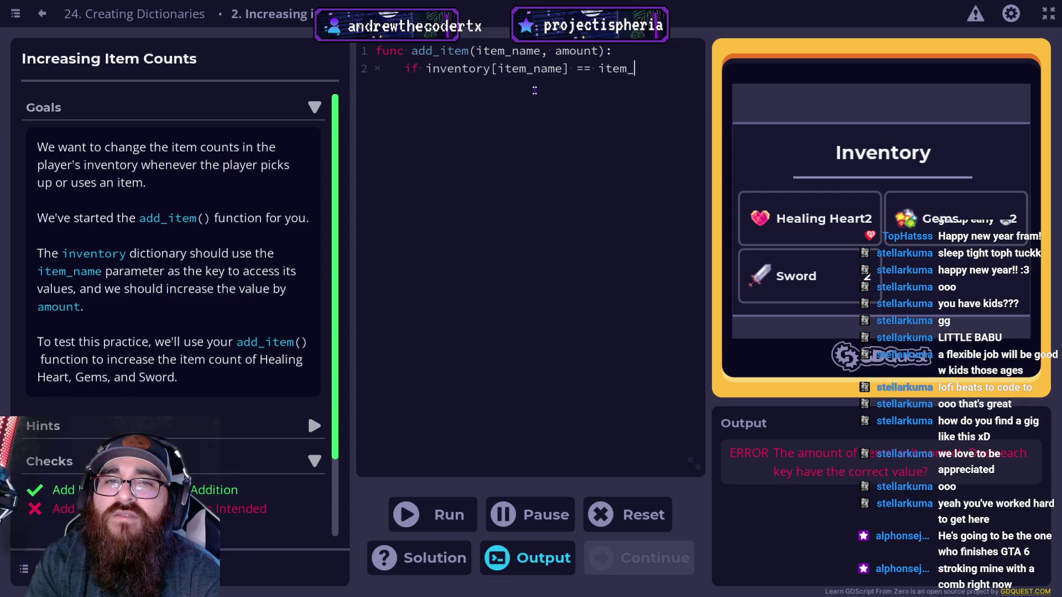
text(:)
Step: Add an indented 'amount += 1' as the body of the if block
key(Return)
key(Tab)
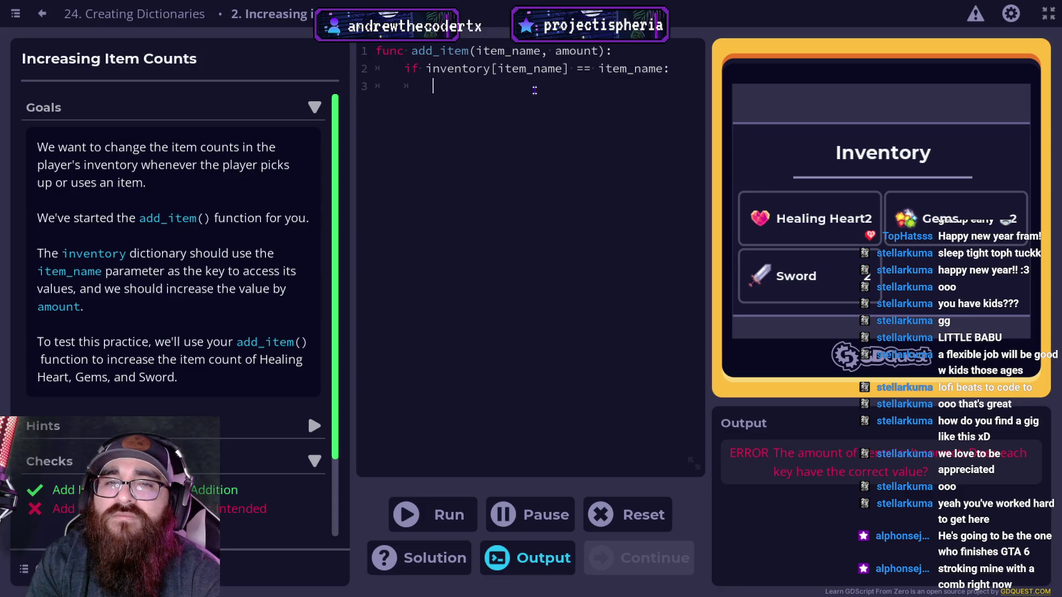
text(amount =)
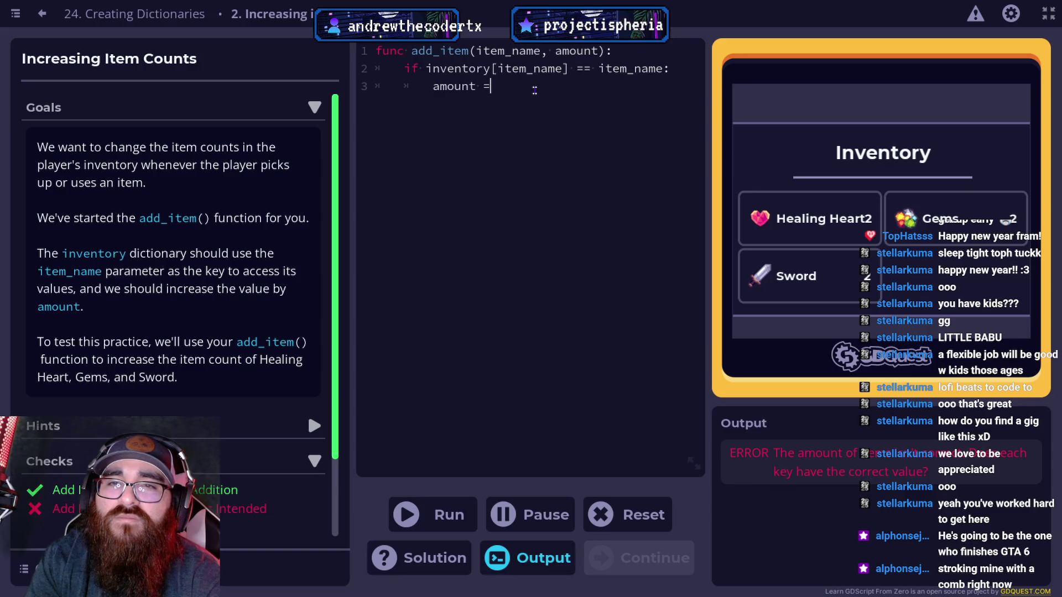
key(BackSpace)
text(+= 1)
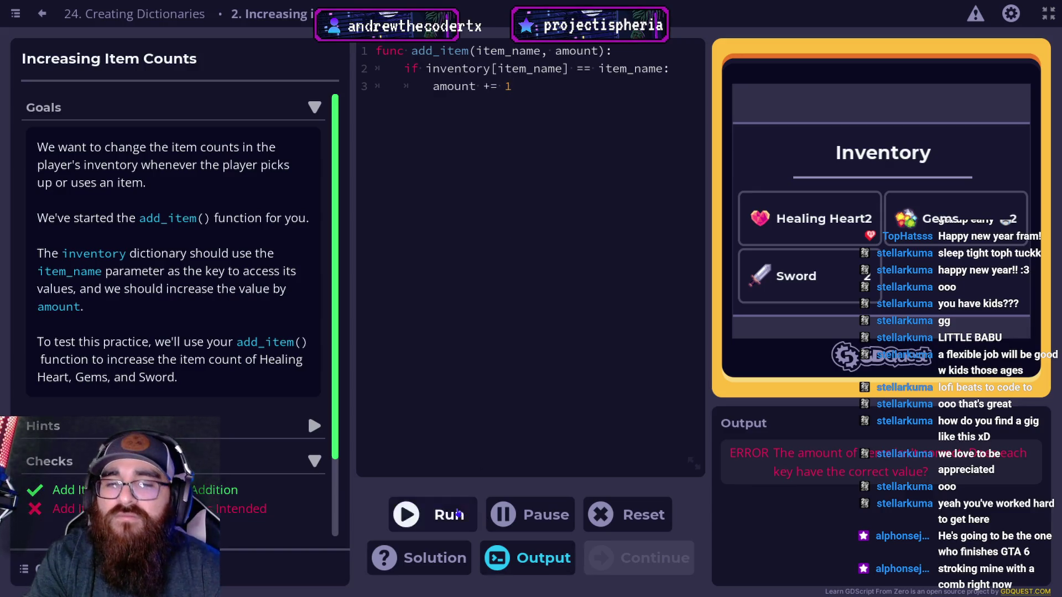
Step: Run the if-check version, then delete the failing if block on lines 2–3
click(451, 517)
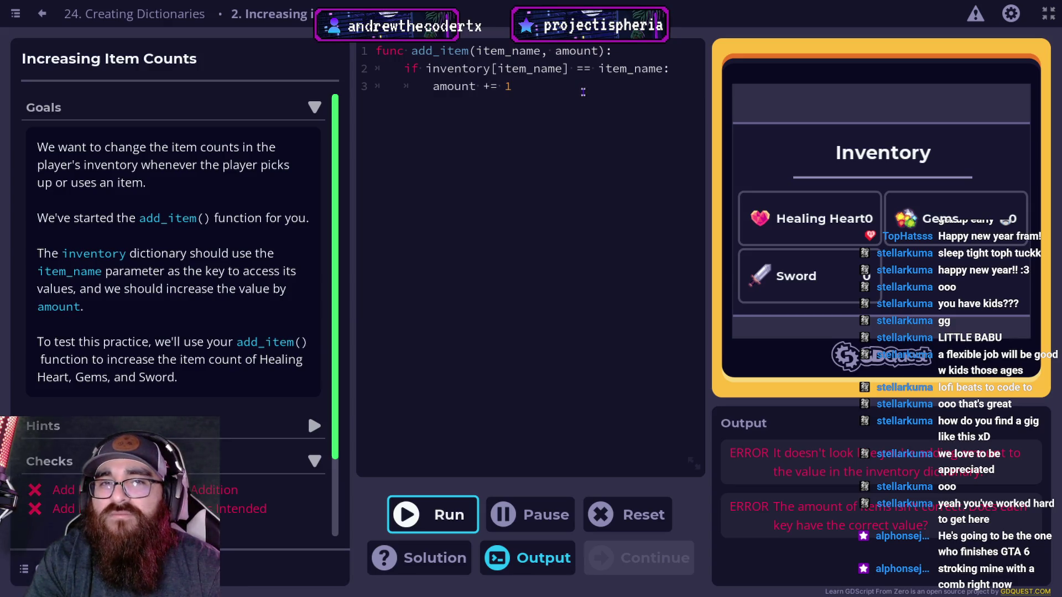
click(510, 86)
mouse_move(510, 86)
mouse_down()
mouse_move(404, 86)
mouse_move(401, 72)
mouse_up()
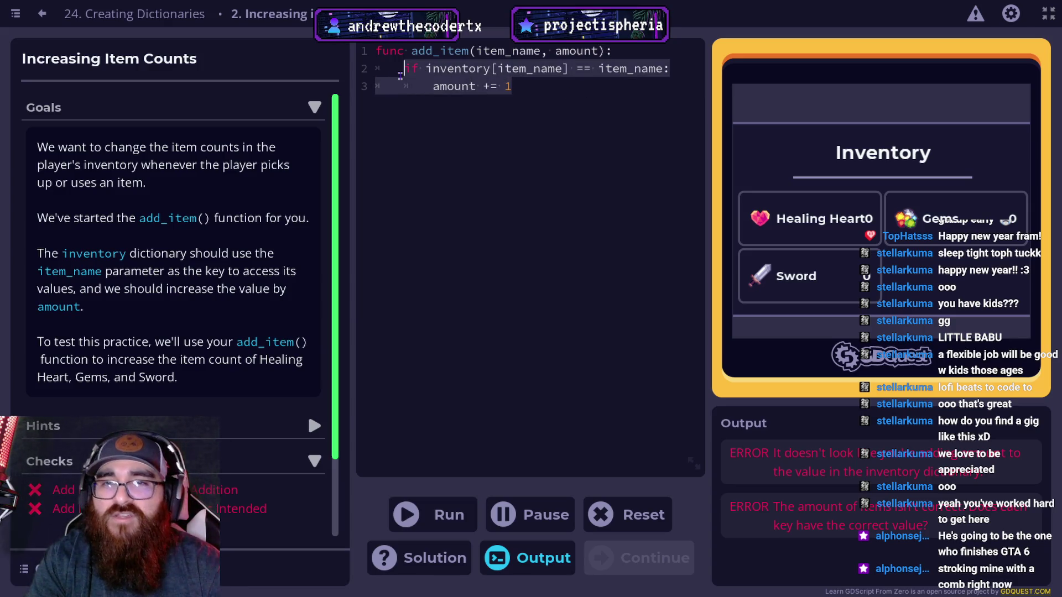
key(BackSpace)
Step: Write 'inventory[item_name: amount] += 1' as the new single body line
text(inve)
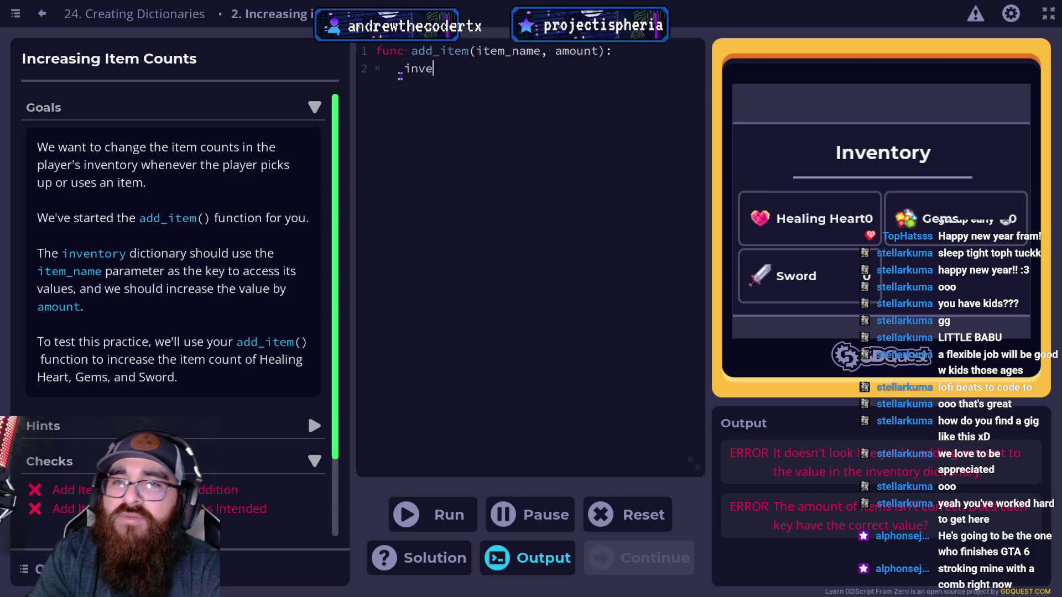
text(ntory[)
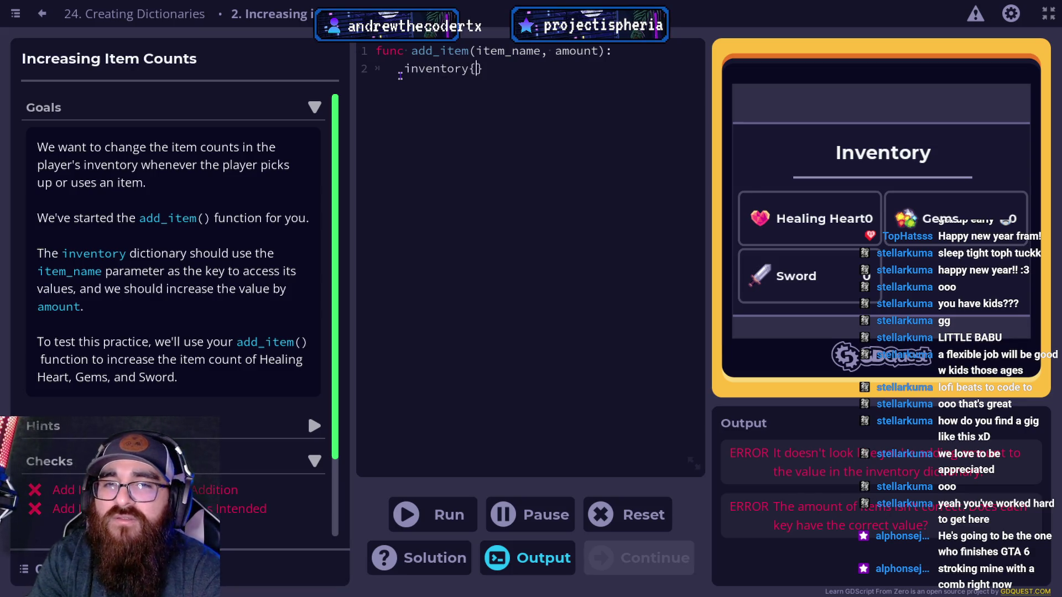
key(BackSpace)
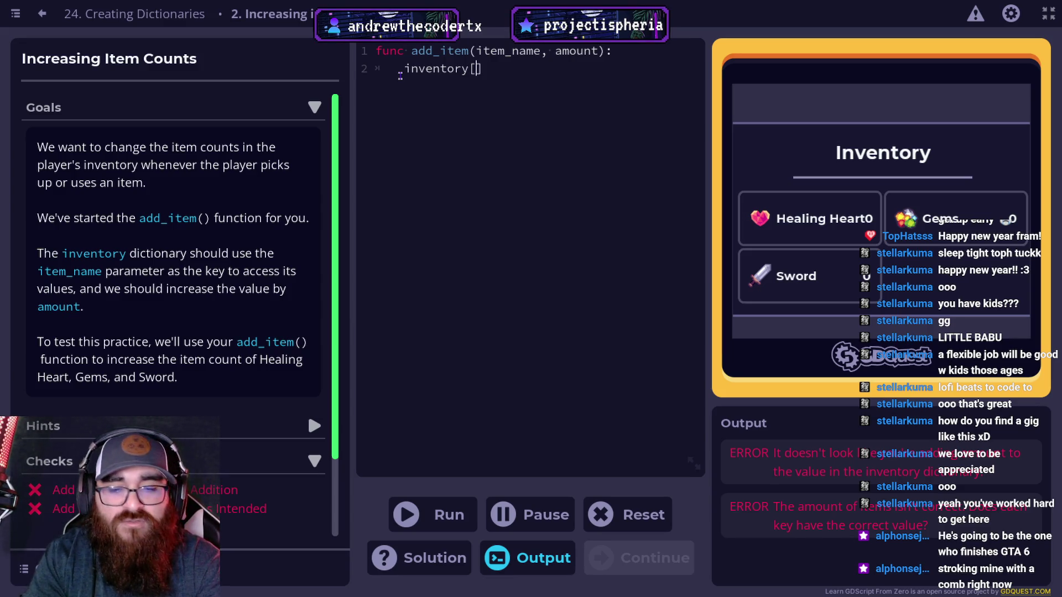
key(BackSpace)
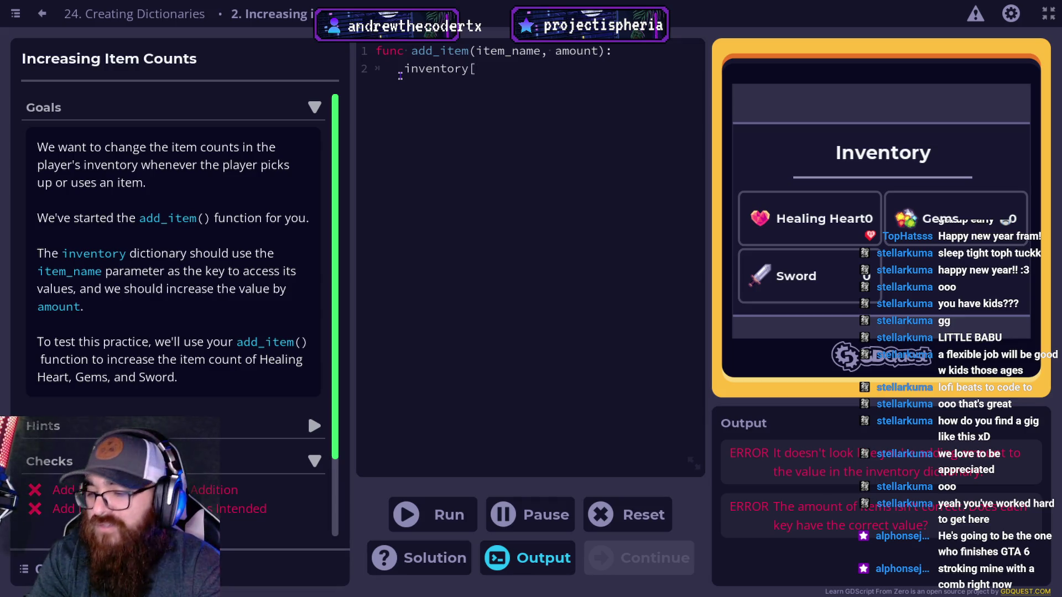
text([)
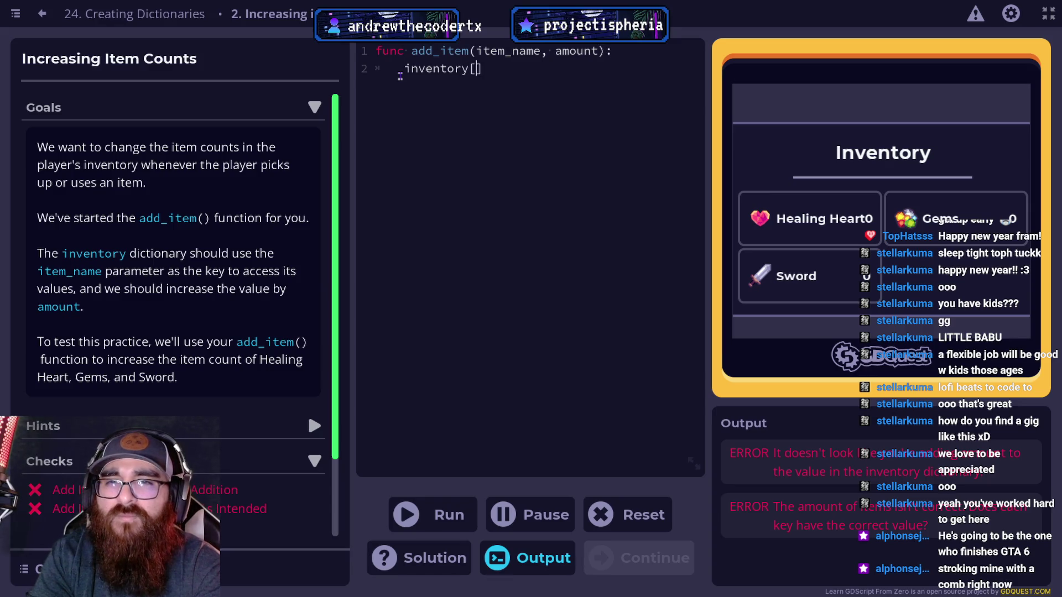
text(item_nam)
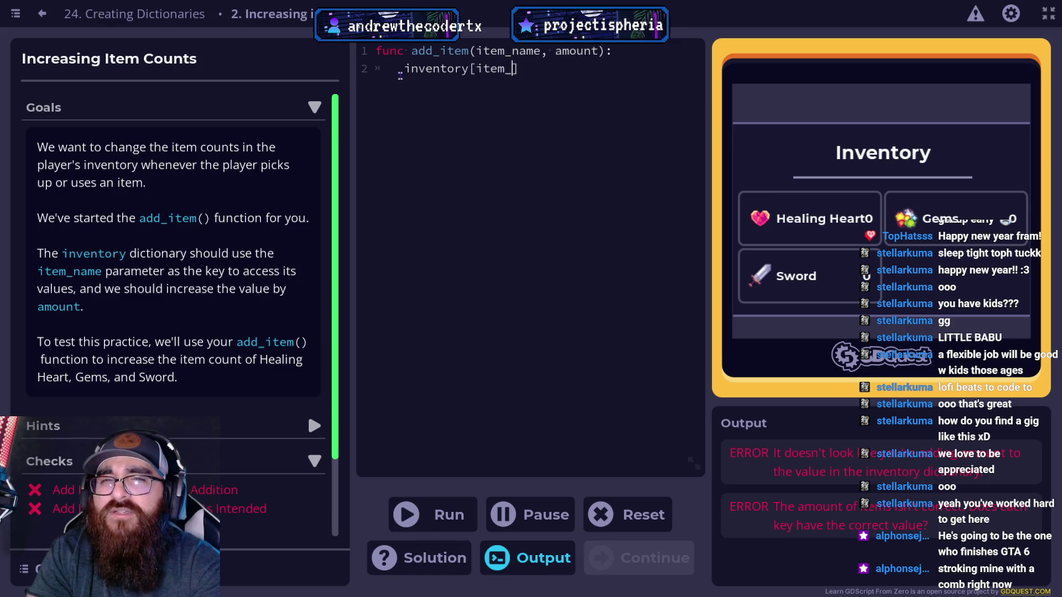
text(e.)
key(BackSpace)
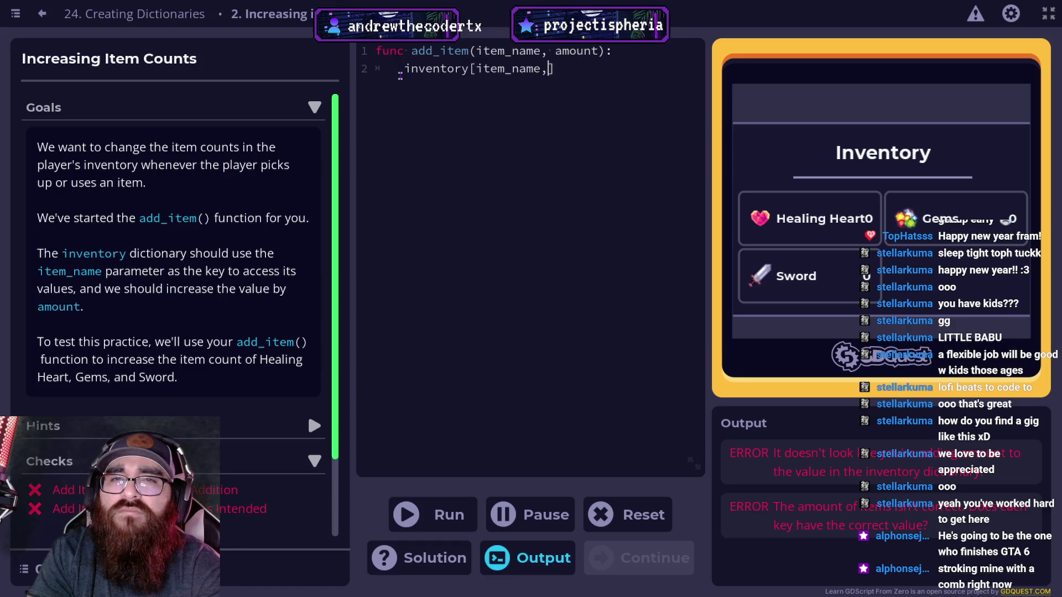
text(: amount)
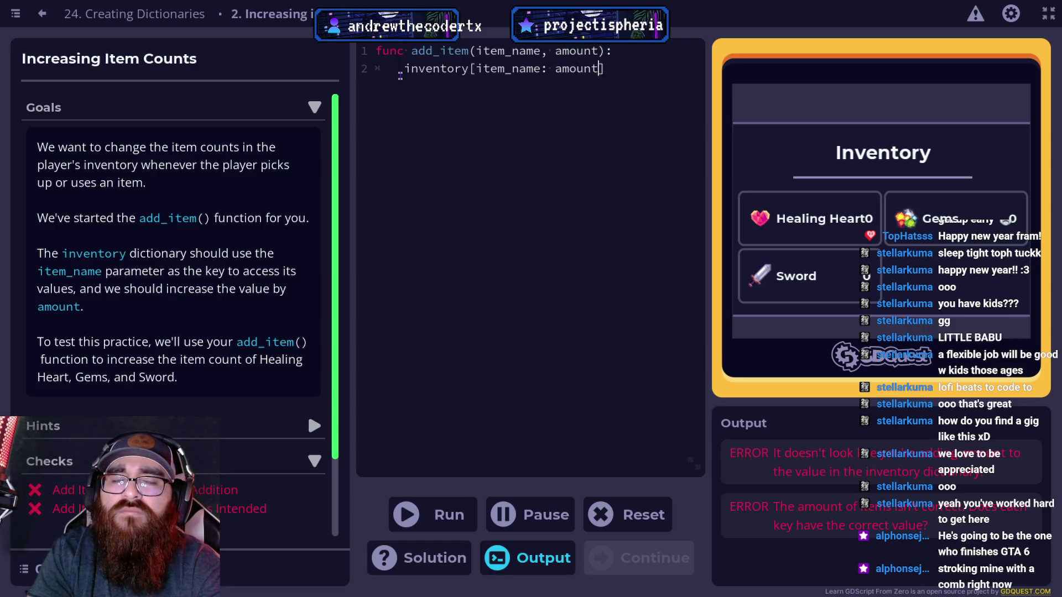
text(] =)
key(BackSpace)
text(+= 1)
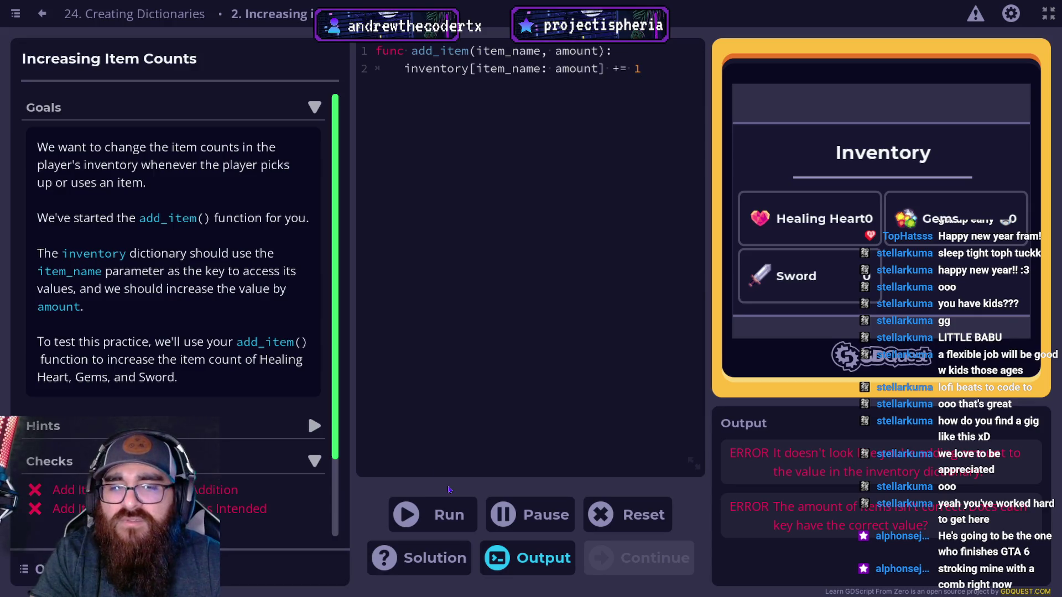
Step: Run into the Expected ']' error, remove ': amount' to restore 'inventory[item_name] += 1', and rerun
click(448, 514)
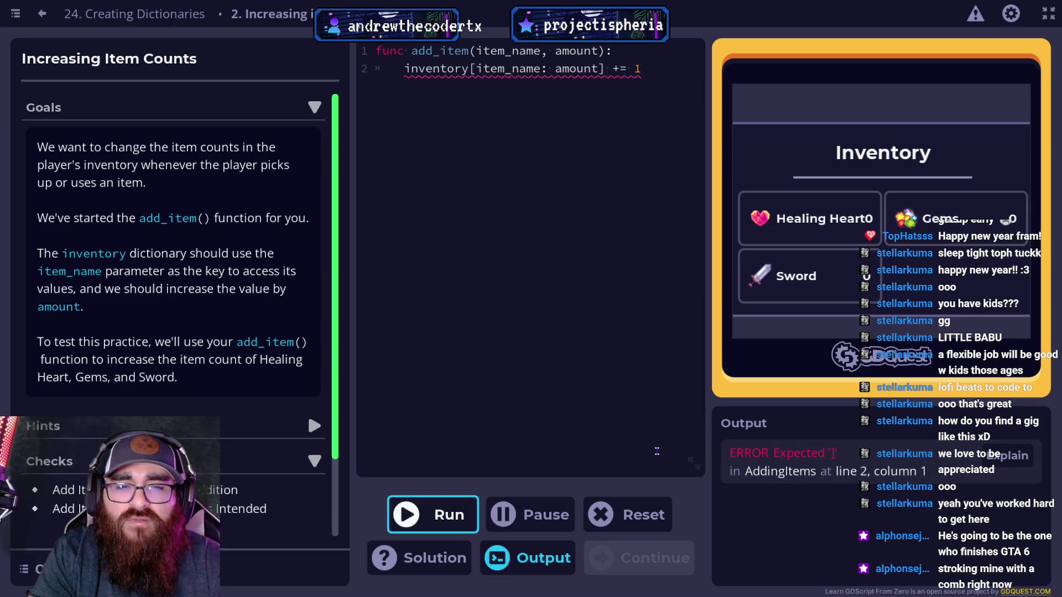
mouse_move(606, 65)
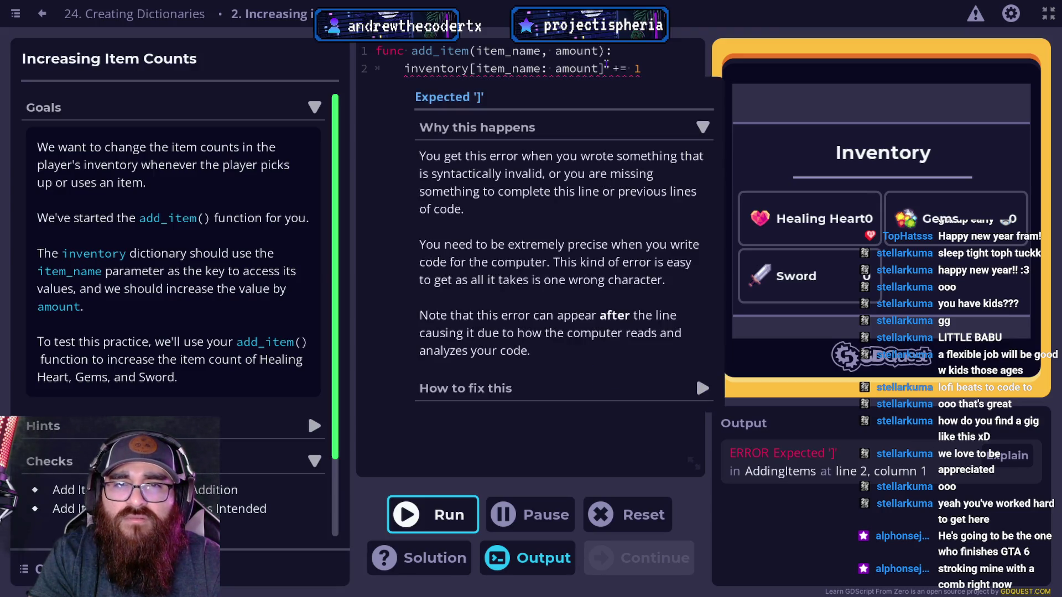
click(576, 69)
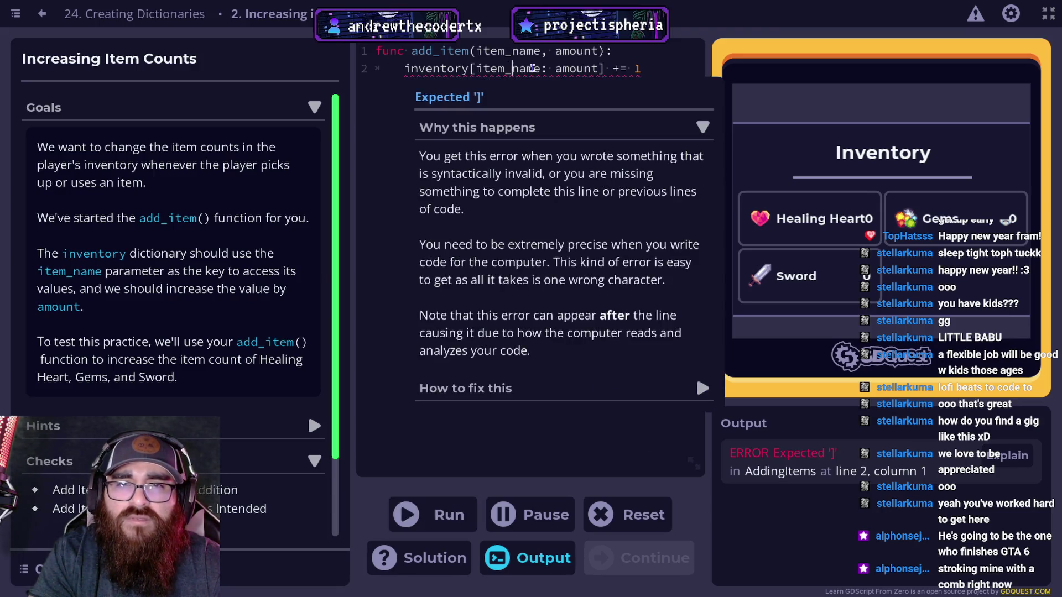
drag(601, 68, 542, 71)
key(BackSpace)
click(440, 505)
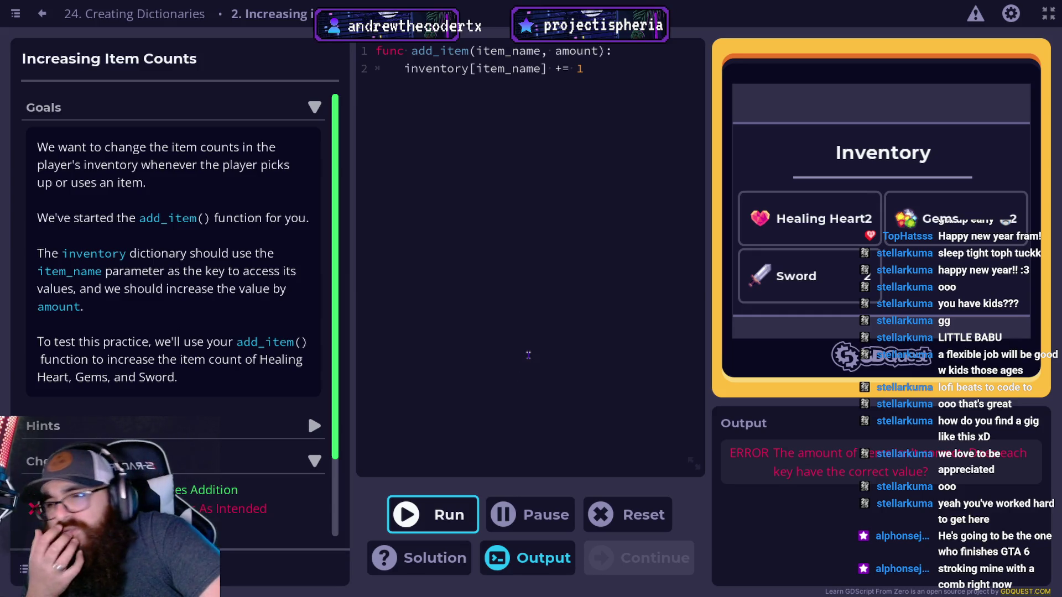
Step: Change line 2 to 'inventory[item_name] += amount' and run it to pass both checks
scroll(234, 322, down, 2)
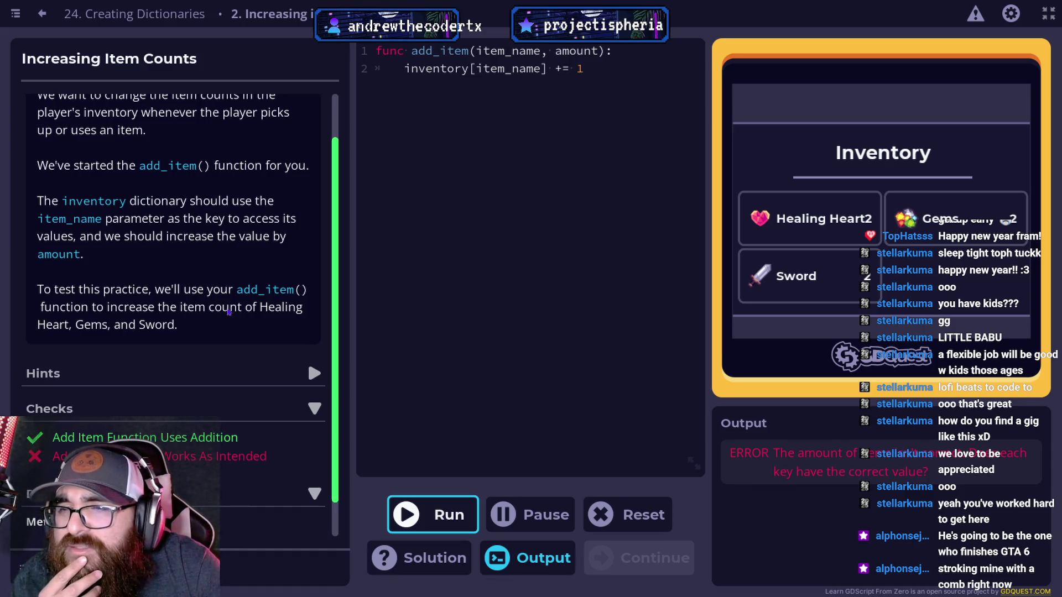
double_click(622, 108)
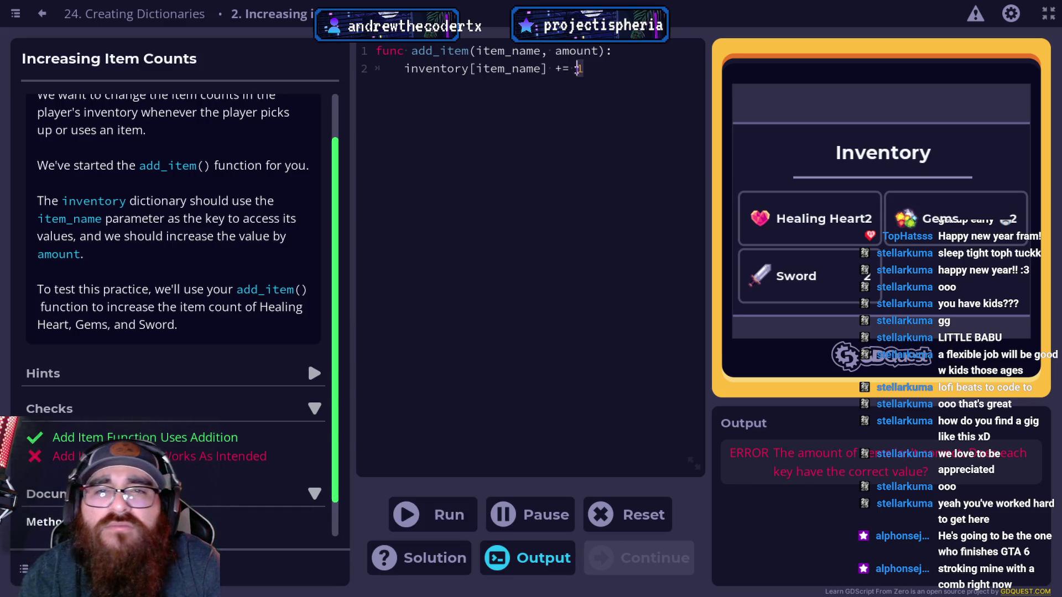
text(amount)
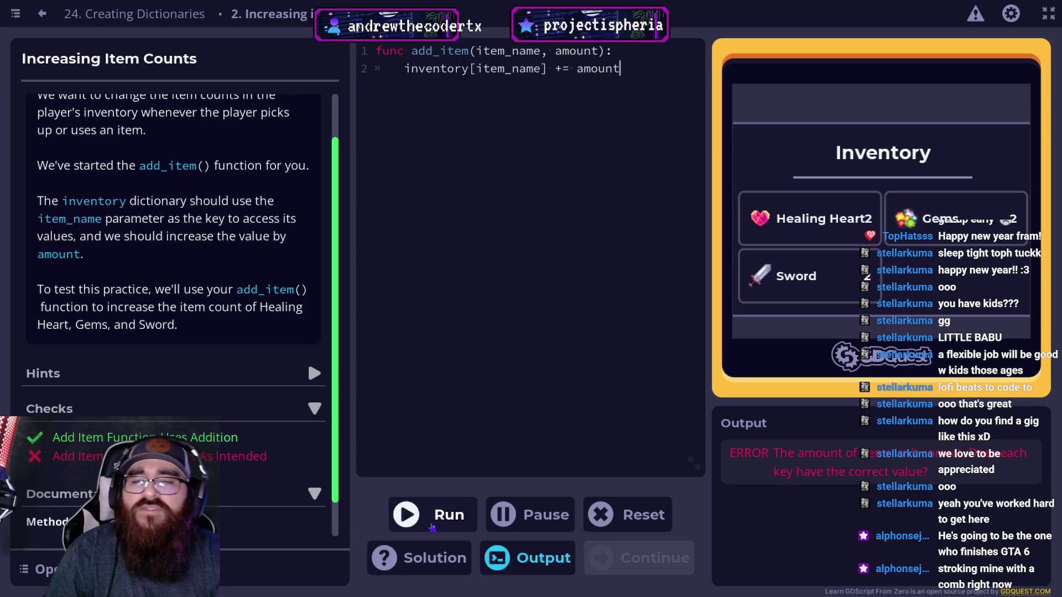
click(429, 526)
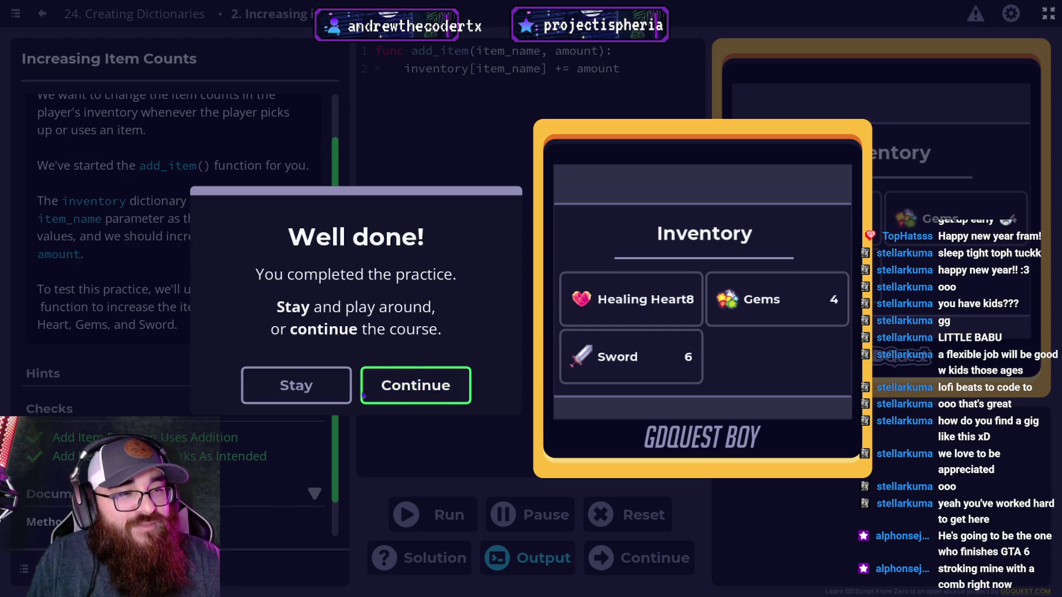
Step: Dismiss Well done, stay to review the finished add_item parameters and update line, then continue
click(402, 383)
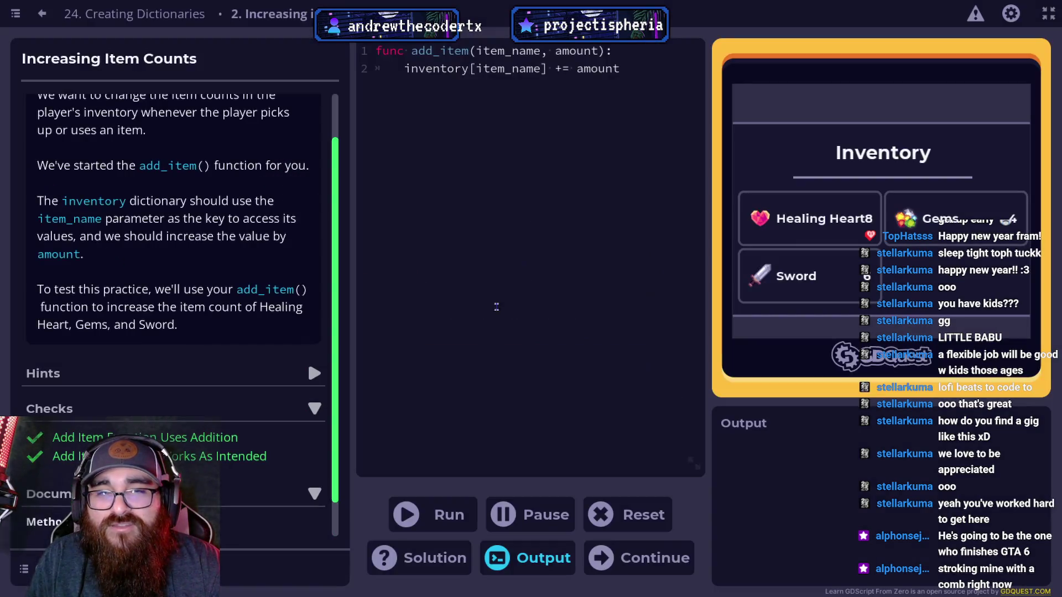
click(481, 40)
click(482, 42)
key(ctrl+Right)
key(ctrl+Right)
key(ctrl+Right)
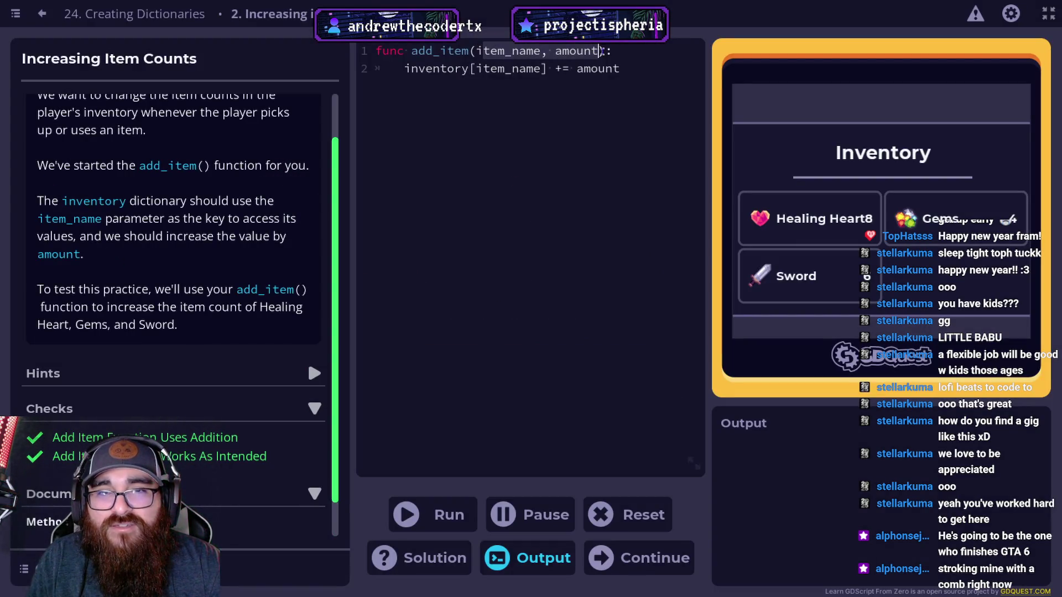
drag(475, 51, 598, 51)
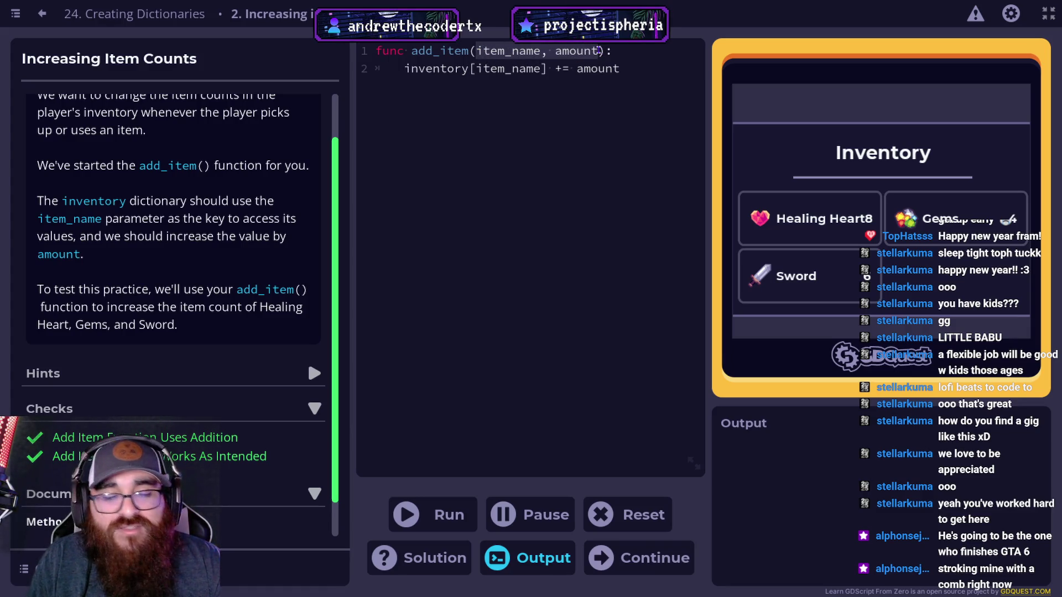
drag(404, 69, 631, 76)
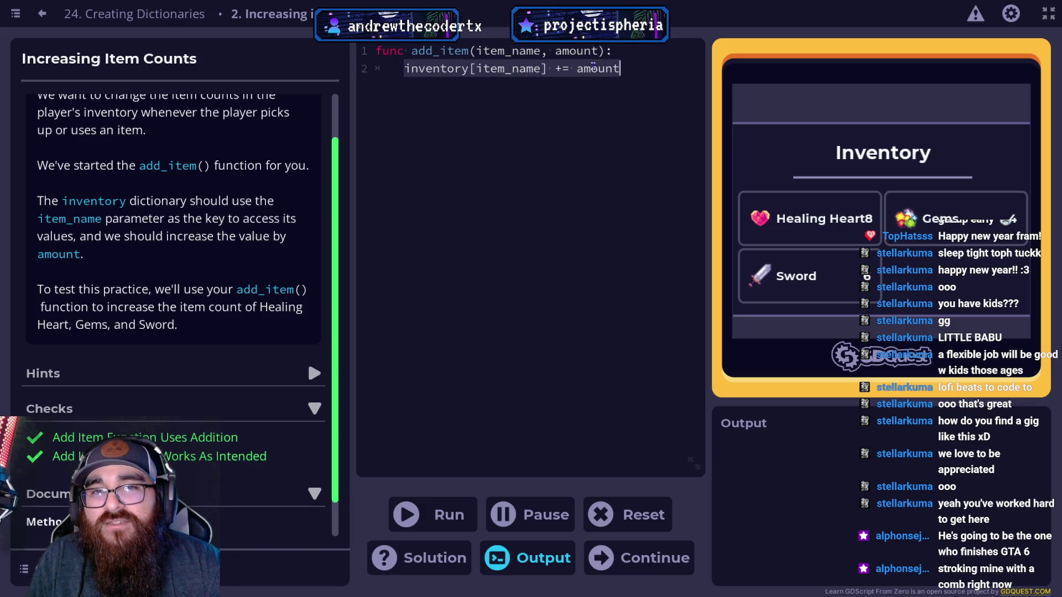
click(592, 67)
drag(410, 65, 470, 51)
click(469, 66)
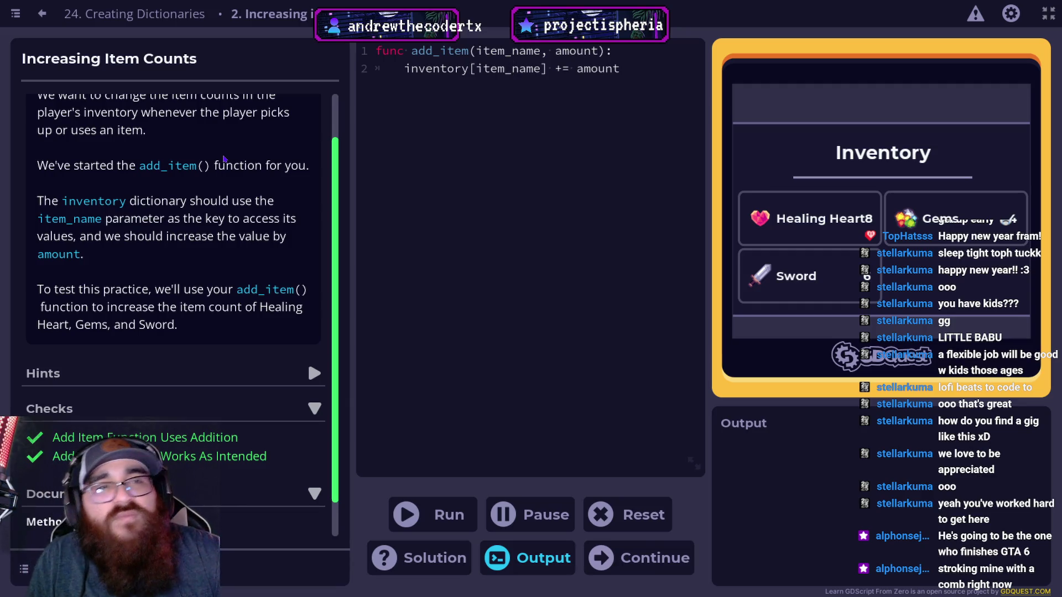
click(608, 558)
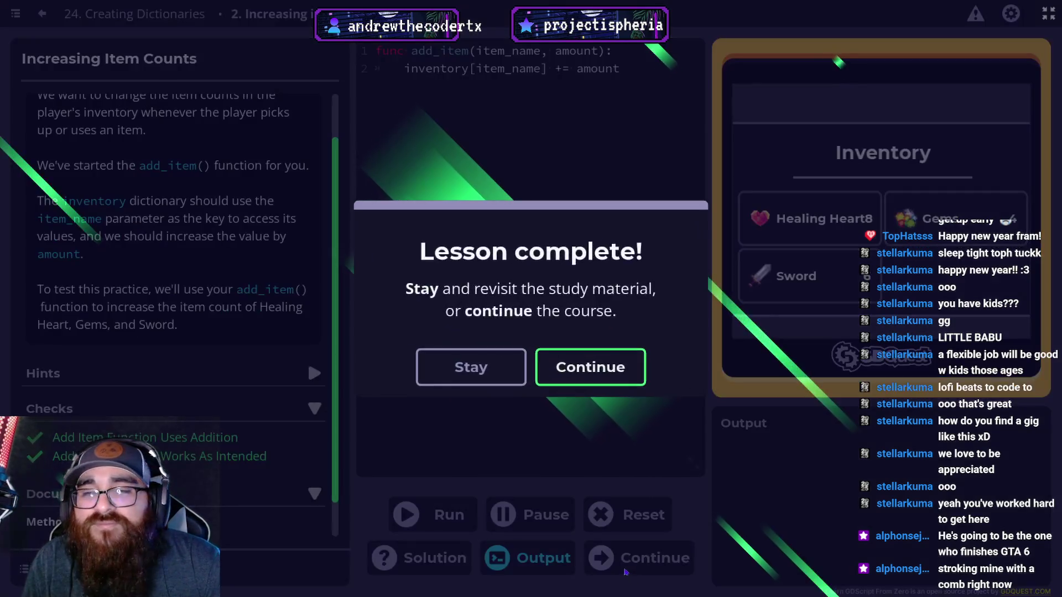
Step: Go on to lesson 25 Looping over dictionaries and run its keys() example listing the items
click(589, 366)
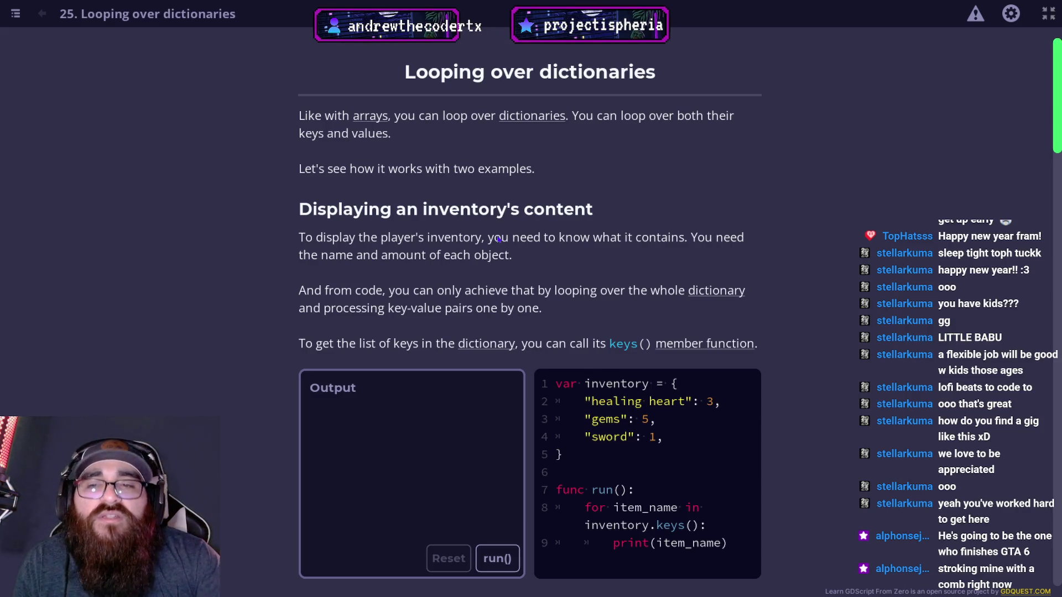
scroll(445, 155, down, 1)
scroll(464, 188, down, 1)
scroll(487, 227, up, 1)
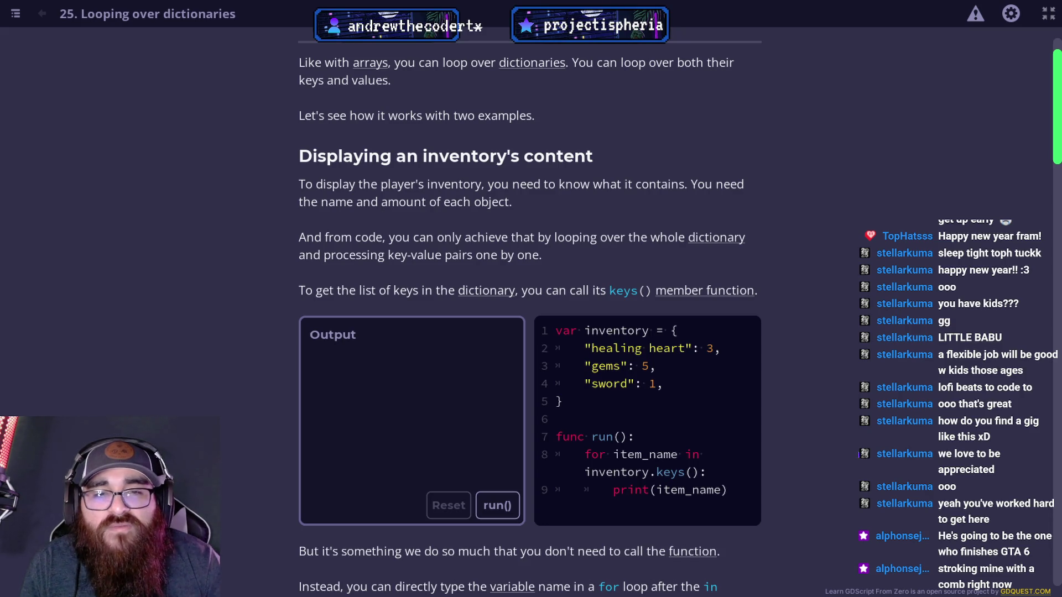
scroll(871, 441, down, 2)
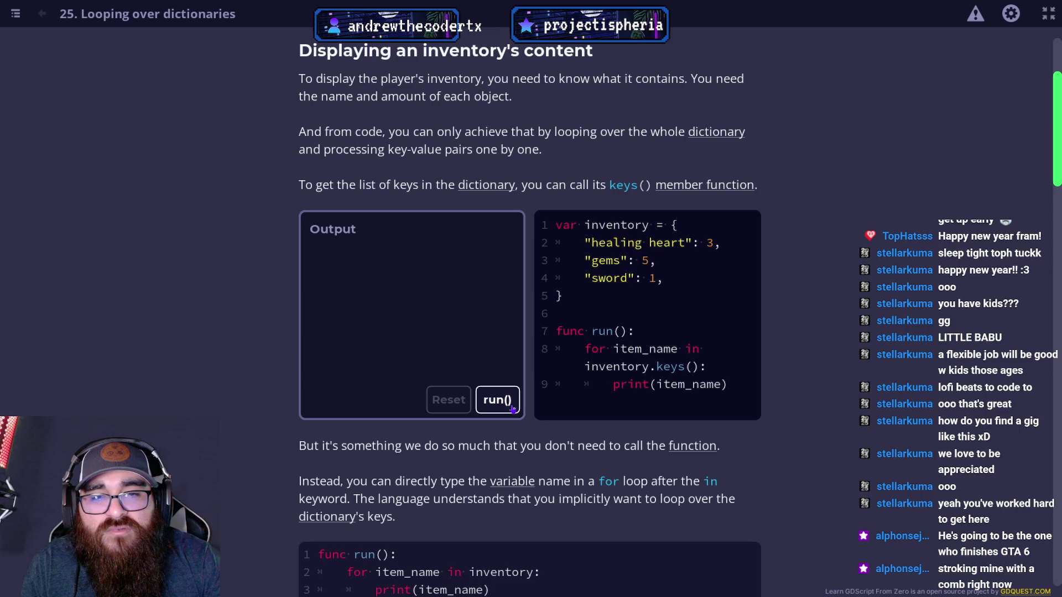
click(494, 399)
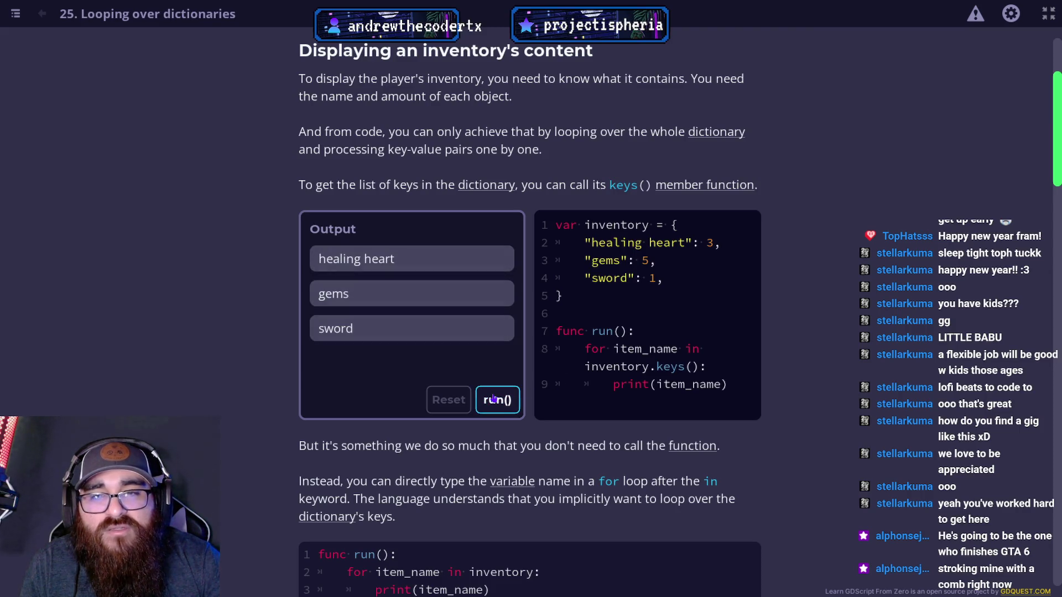
Step: Scroll down to the example printing each inventory item name with its count
scroll(493, 397, down, 3)
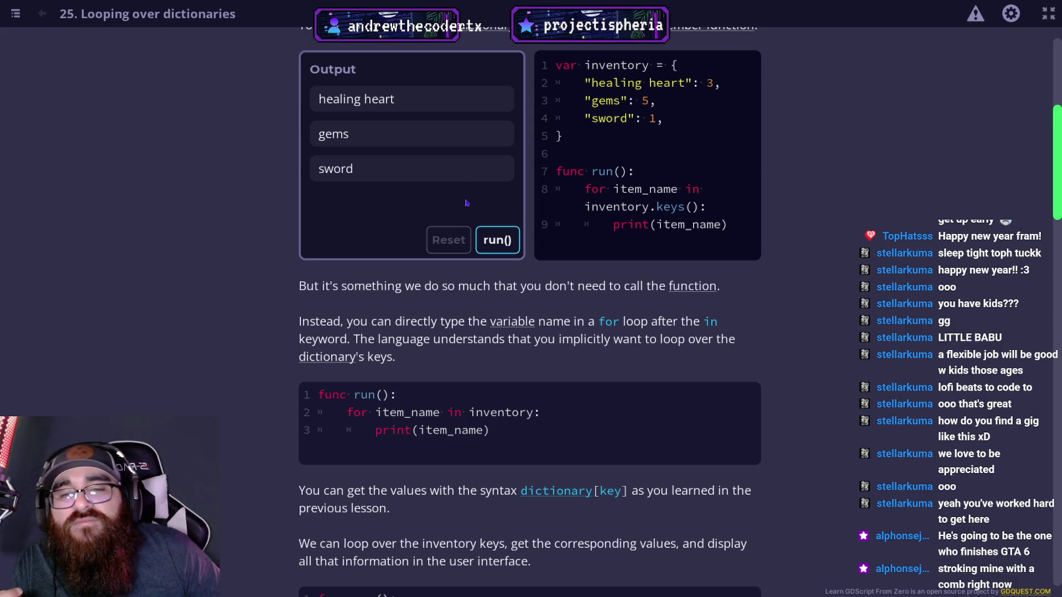
scroll(465, 203, down, 4)
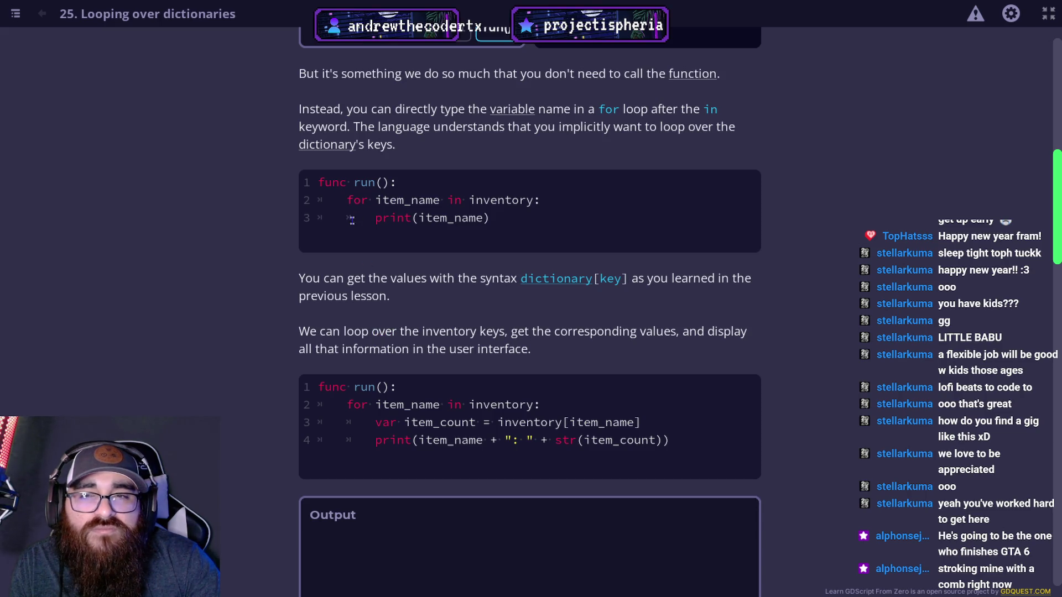
scroll(328, 229, down, 3)
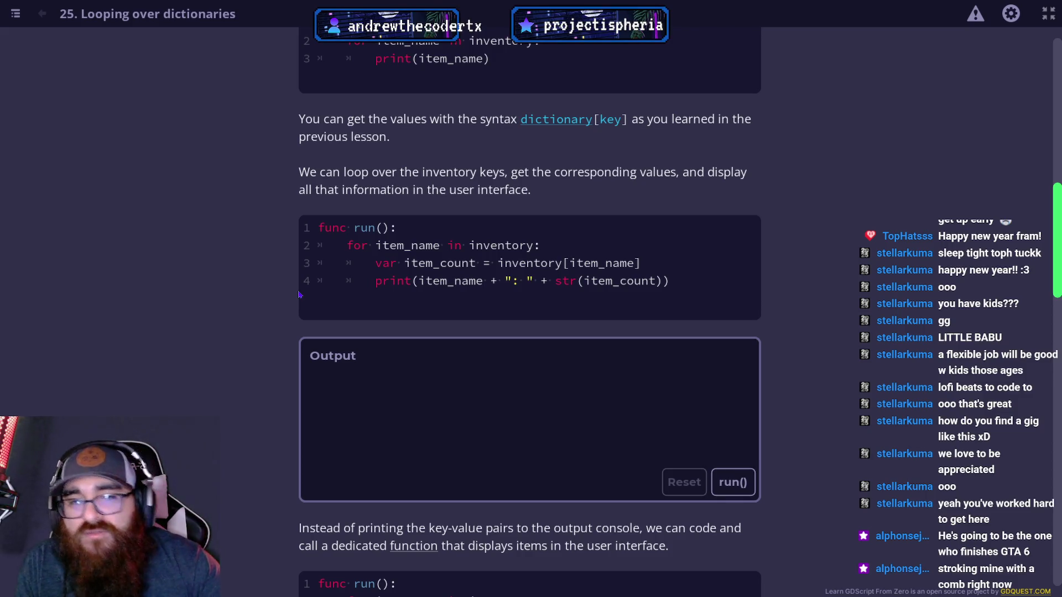
Step: Run the key-value example (healing heart: 3, gems: 5, sword: 1) and highlight line 3's count lookup
click(733, 482)
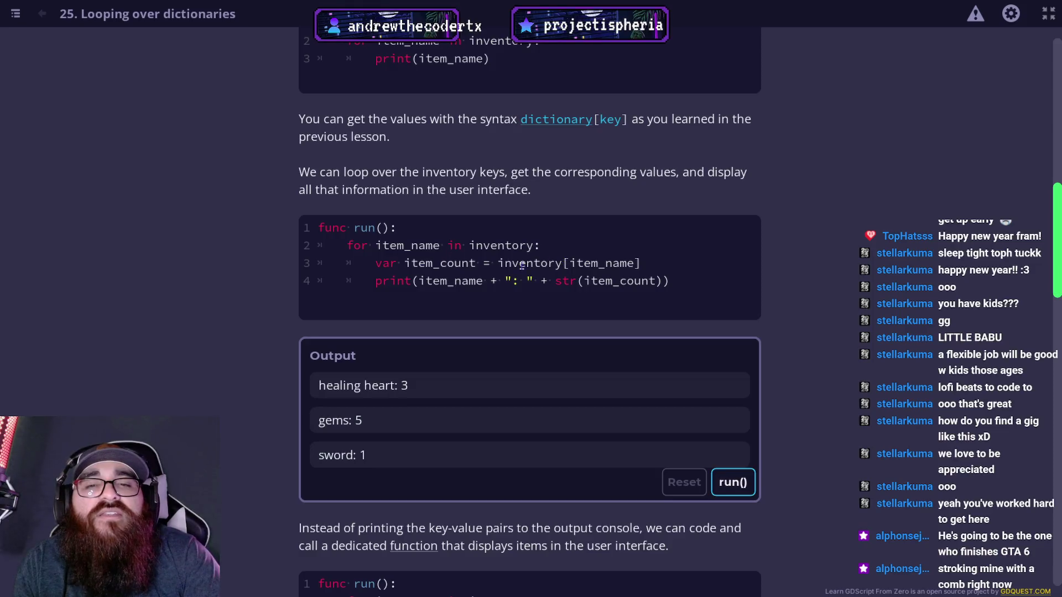
mouse_move(497, 263)
mouse_down()
mouse_move(643, 263)
mouse_move(548, 281)
mouse_move(499, 266)
mouse_up()
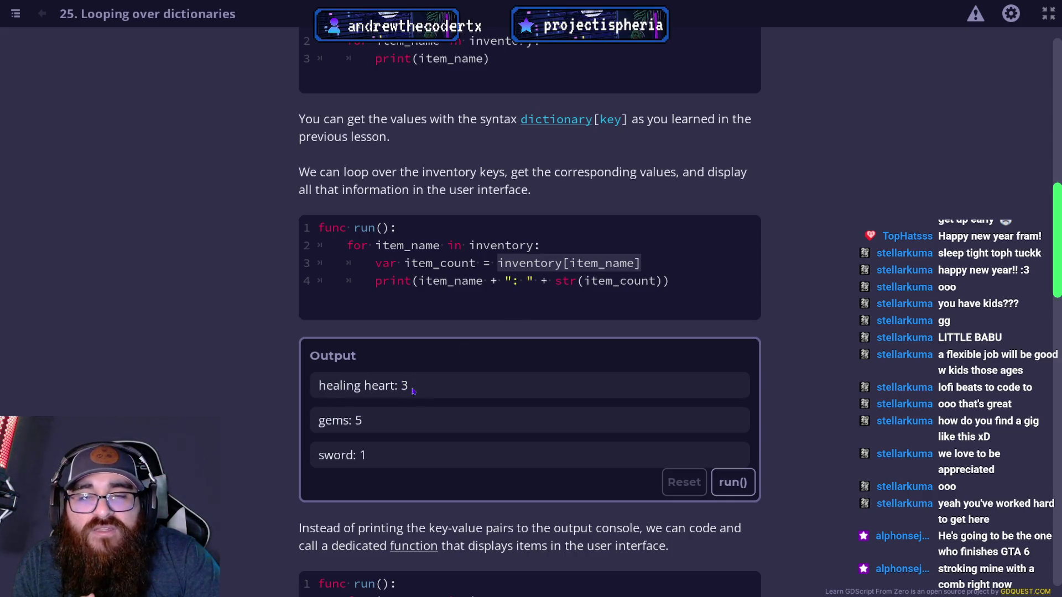
click(608, 256)
drag(501, 263, 642, 263)
double_click(445, 264)
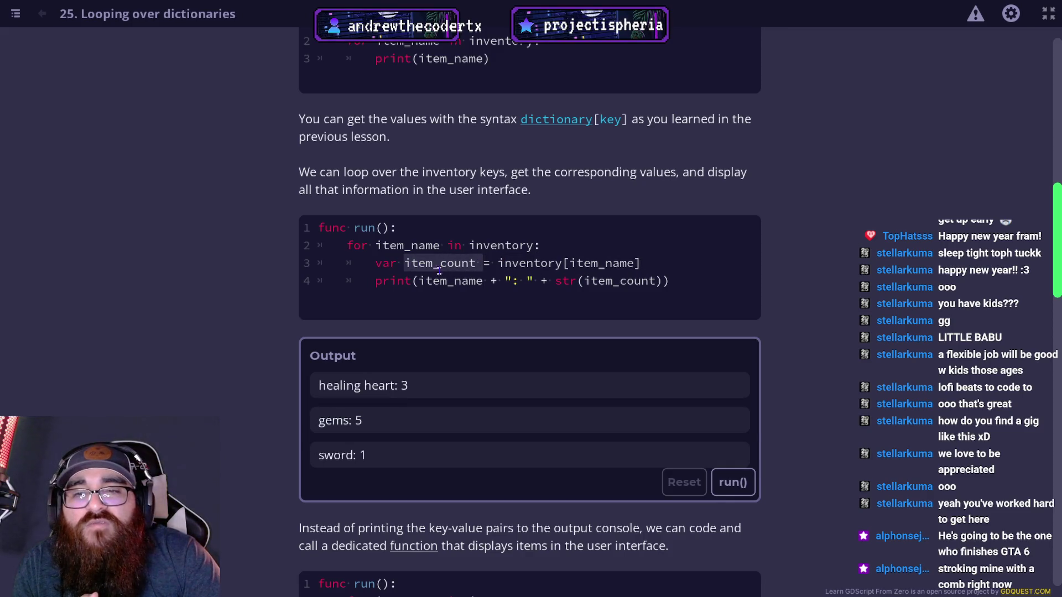
click(385, 263)
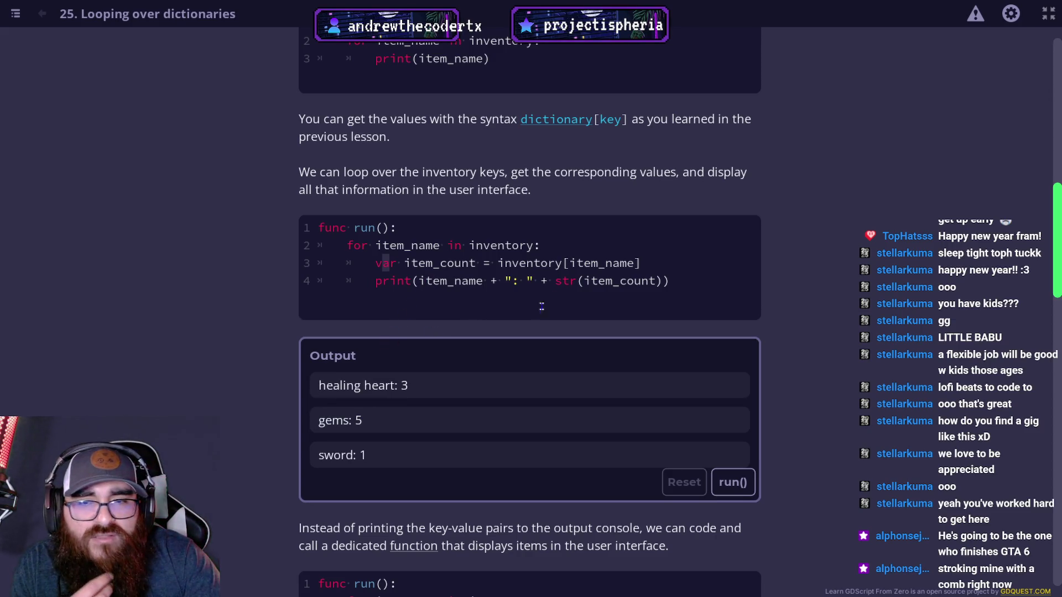
scroll(450, 448, down, 3)
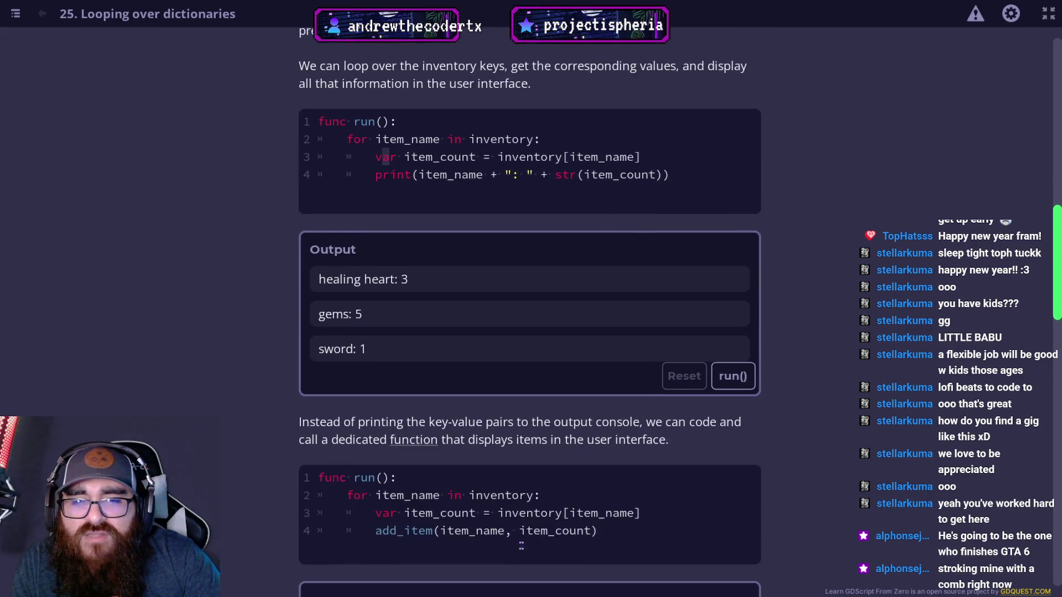
scroll(407, 449, down, 5)
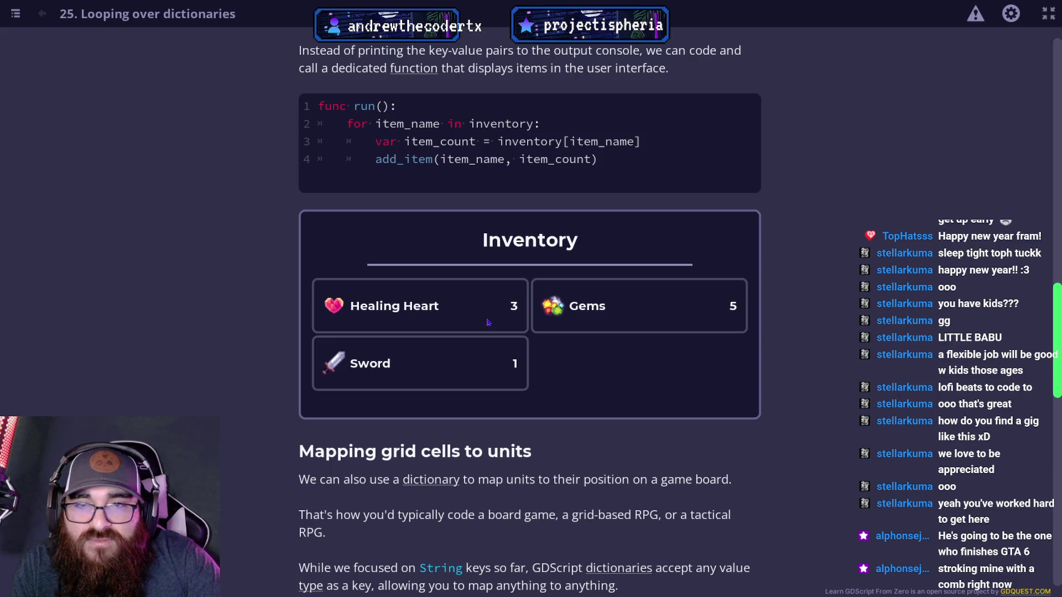
Step: Scroll past the board grid-cells example down to the lesson's Practices list
scroll(471, 308, down, 4)
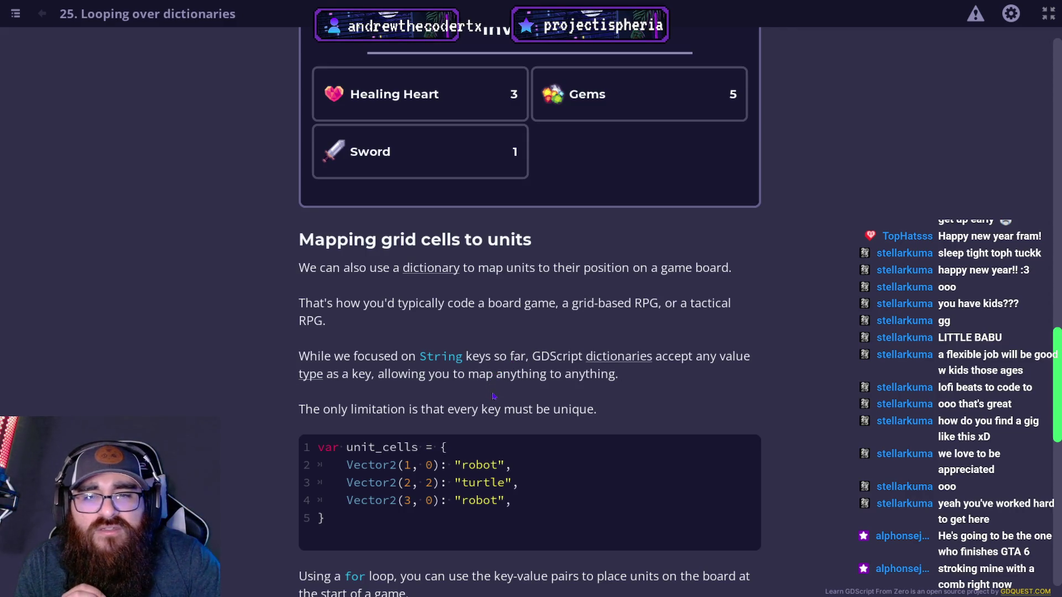
scroll(495, 397, down, 3)
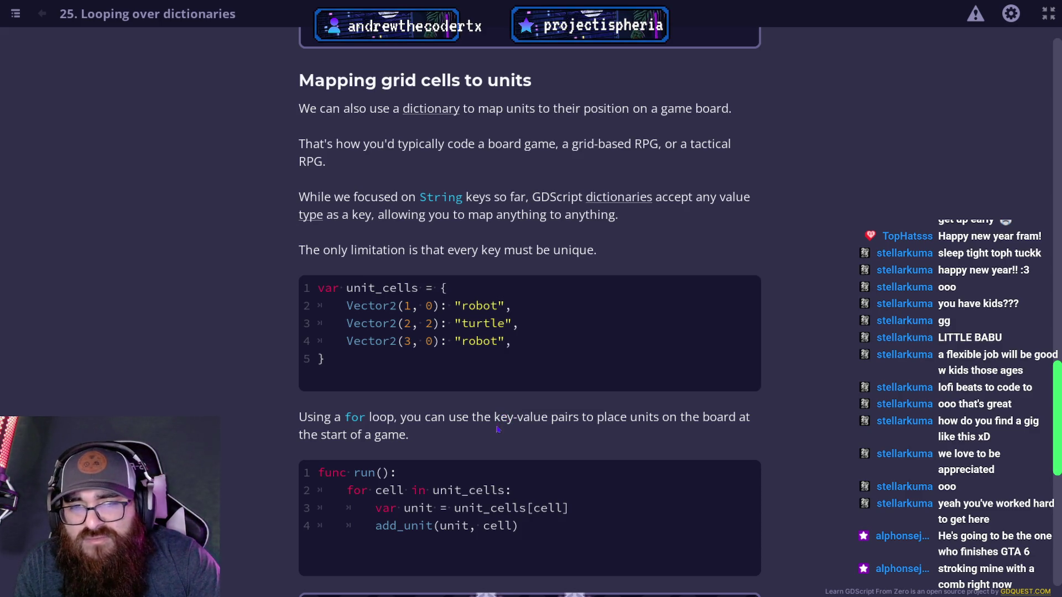
scroll(498, 430, down, 2)
scroll(345, 414, down, 2)
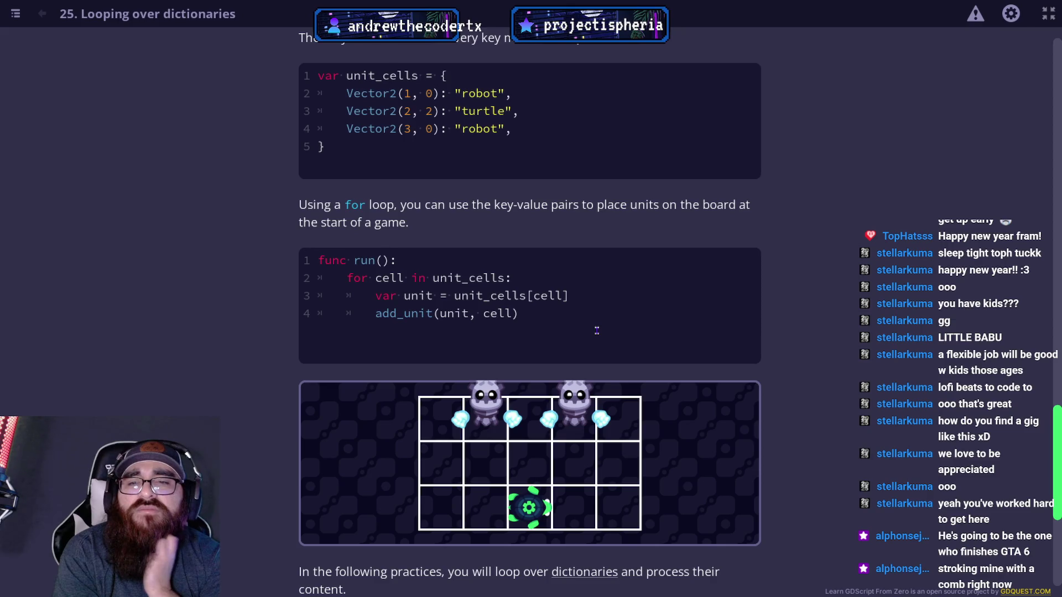
scroll(596, 330, down, 3)
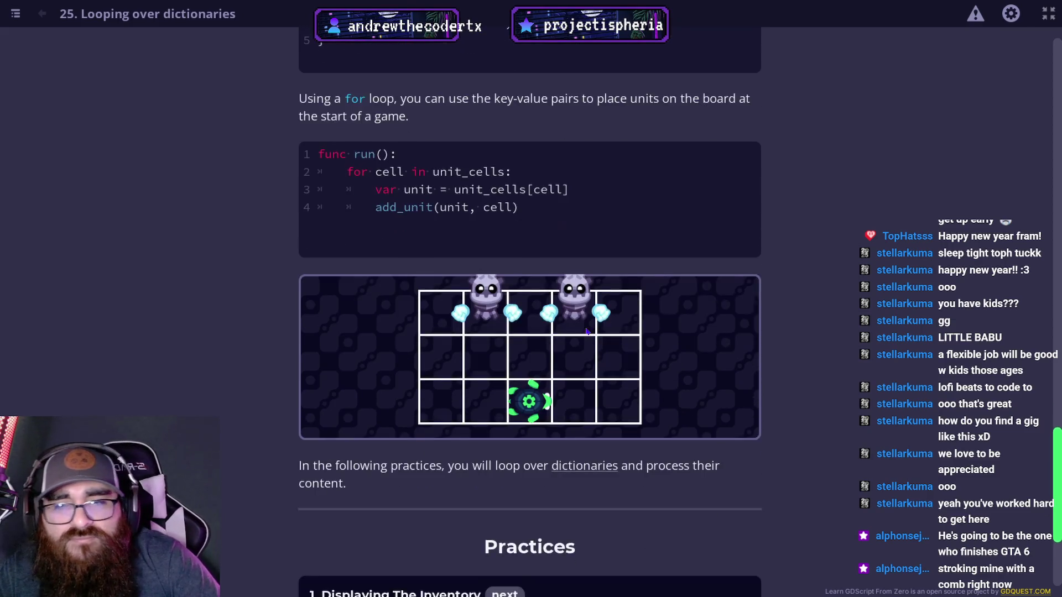
scroll(574, 385, down, 3)
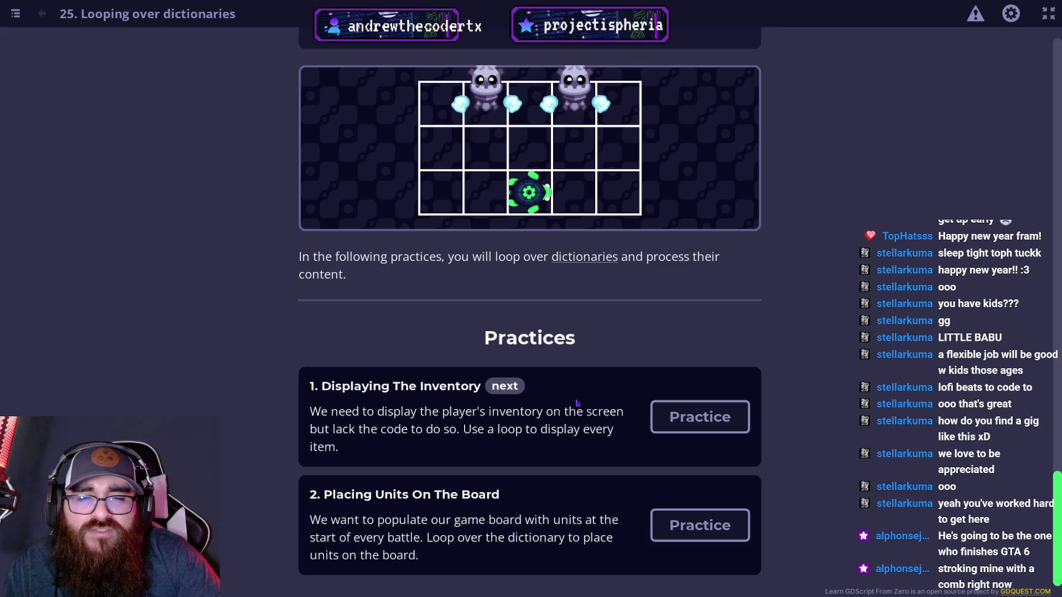
Step: In Displaying The Inventory, write a 'for item in inventory:' loop calling display_item(item), then leave the practice
click(741, 430)
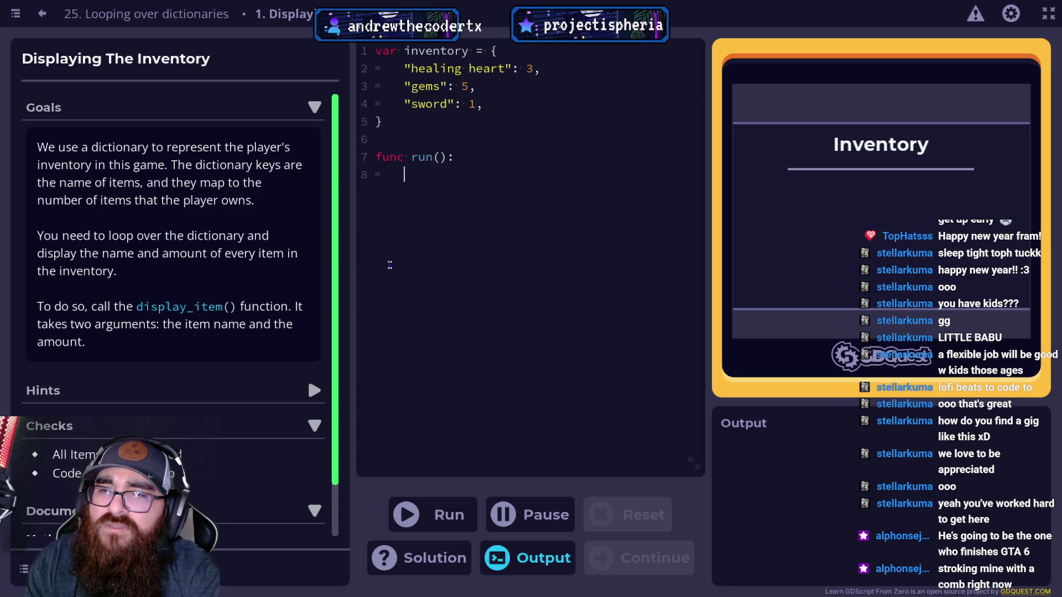
text(for)
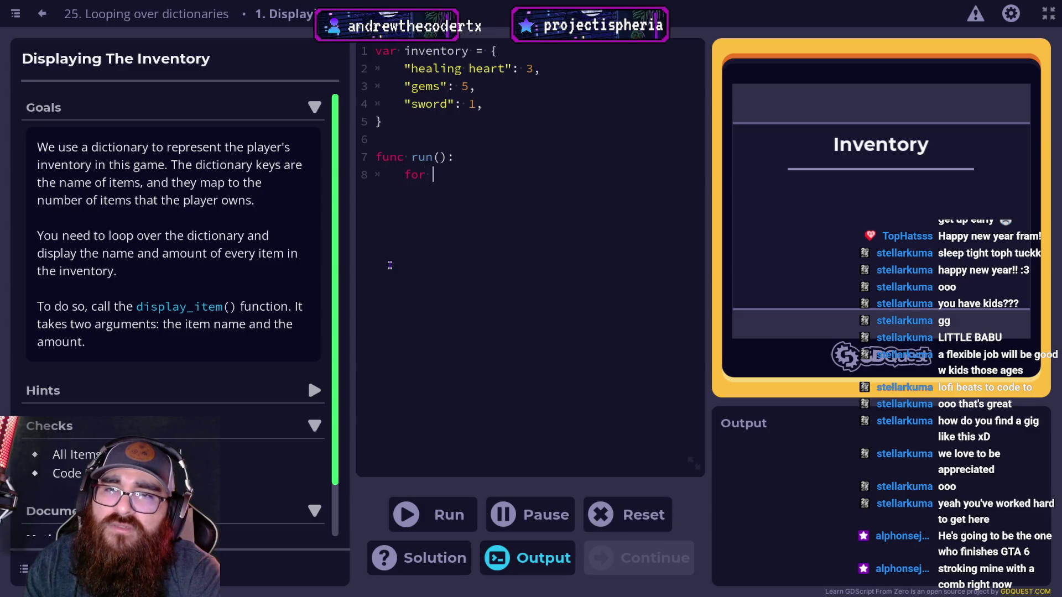
text( item )
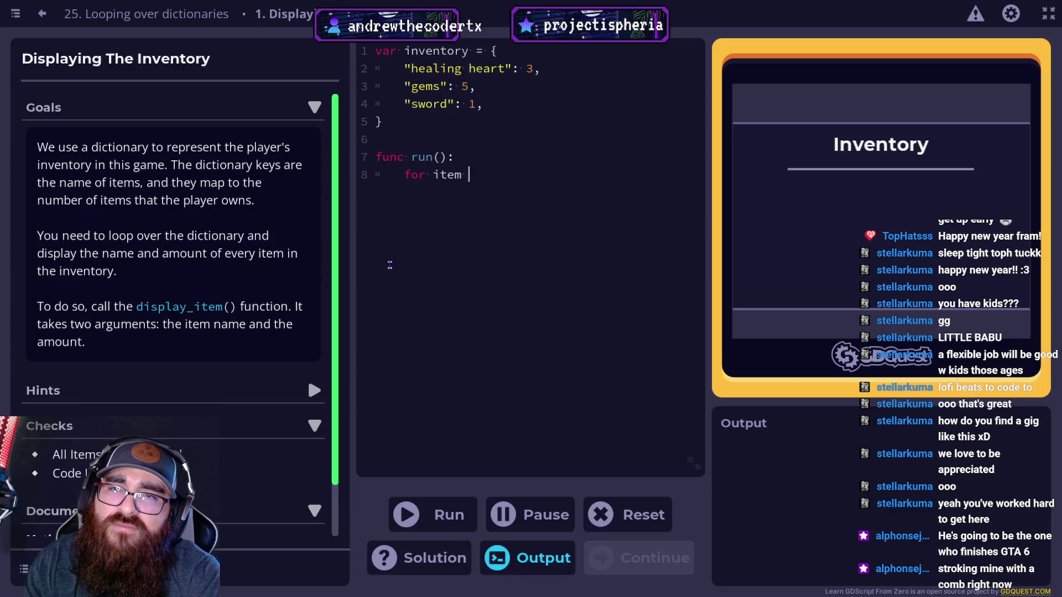
text(in inv)
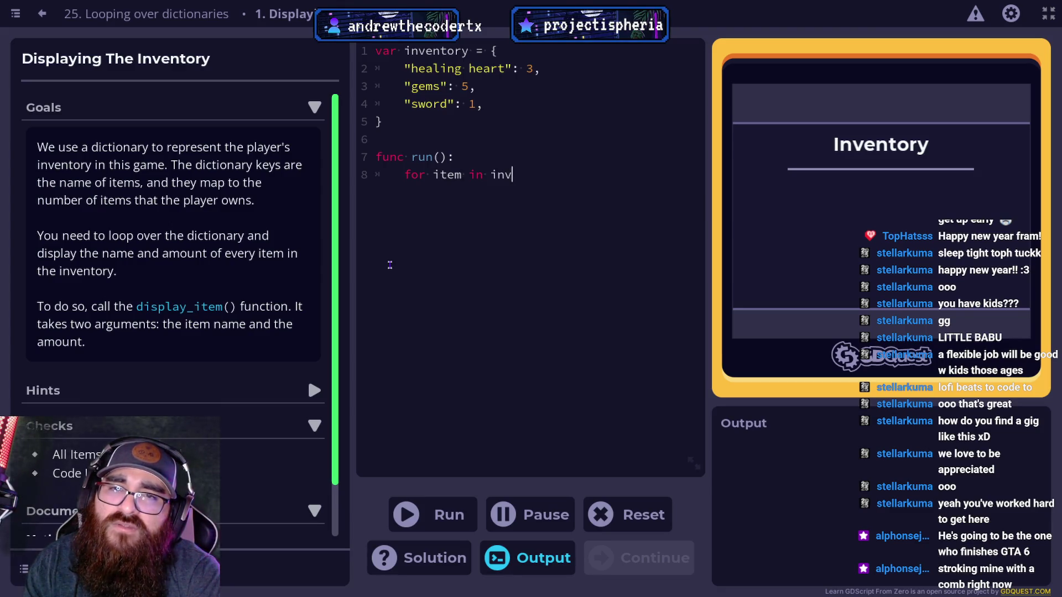
text(entory:)
key(Return)
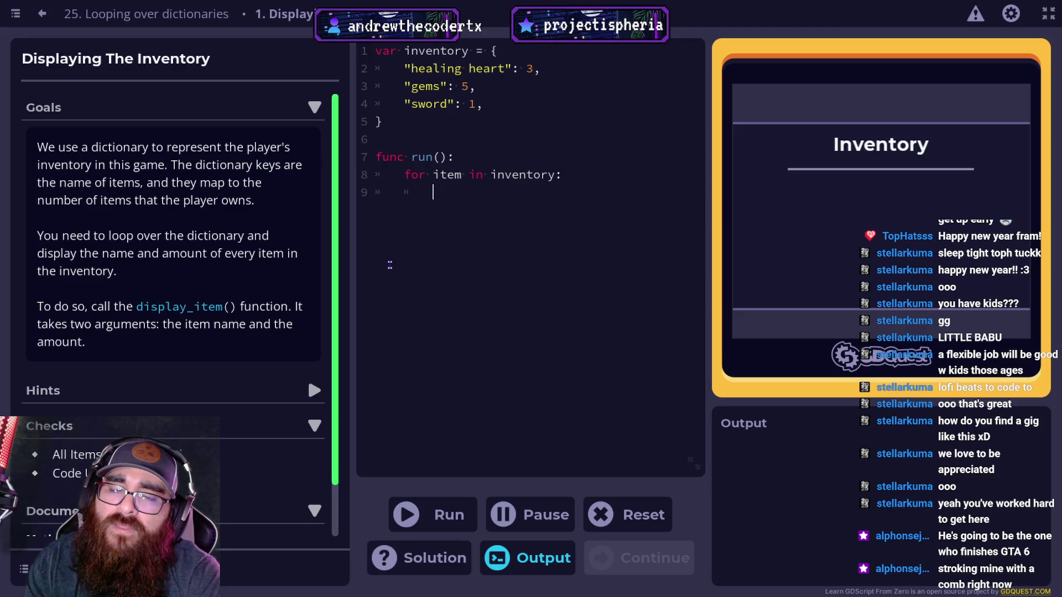
text(display)
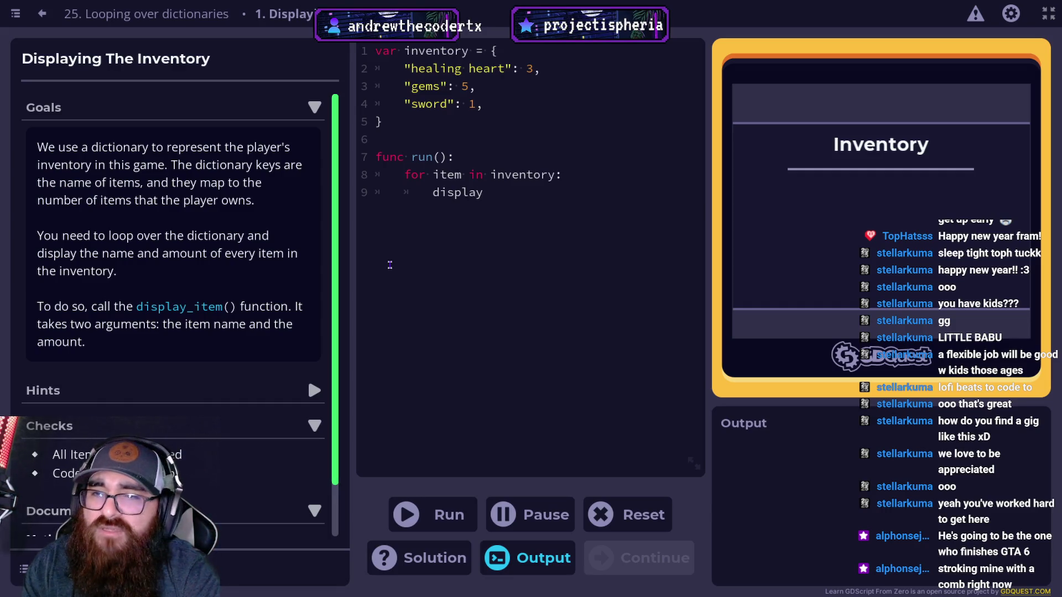
text(_item()
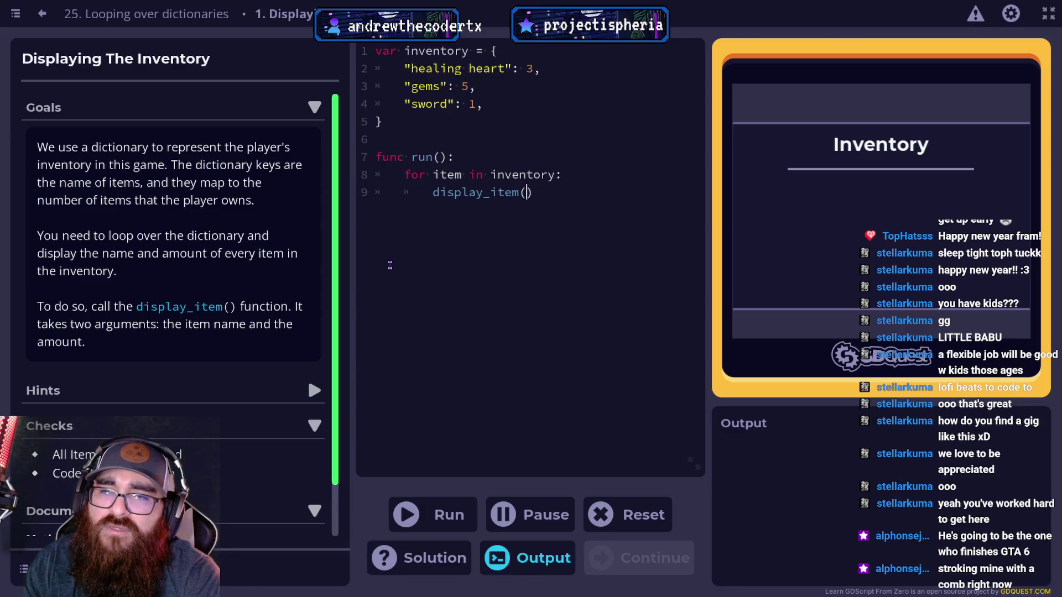
text(item_nam)
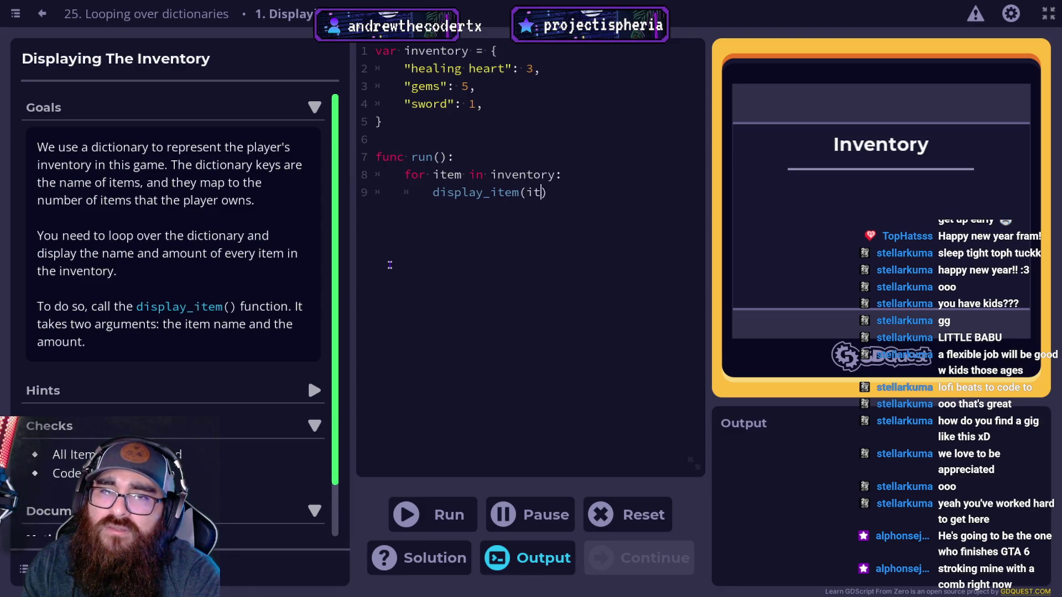
key(BackSpace)
key(BackSpace)
key(BackSpace)
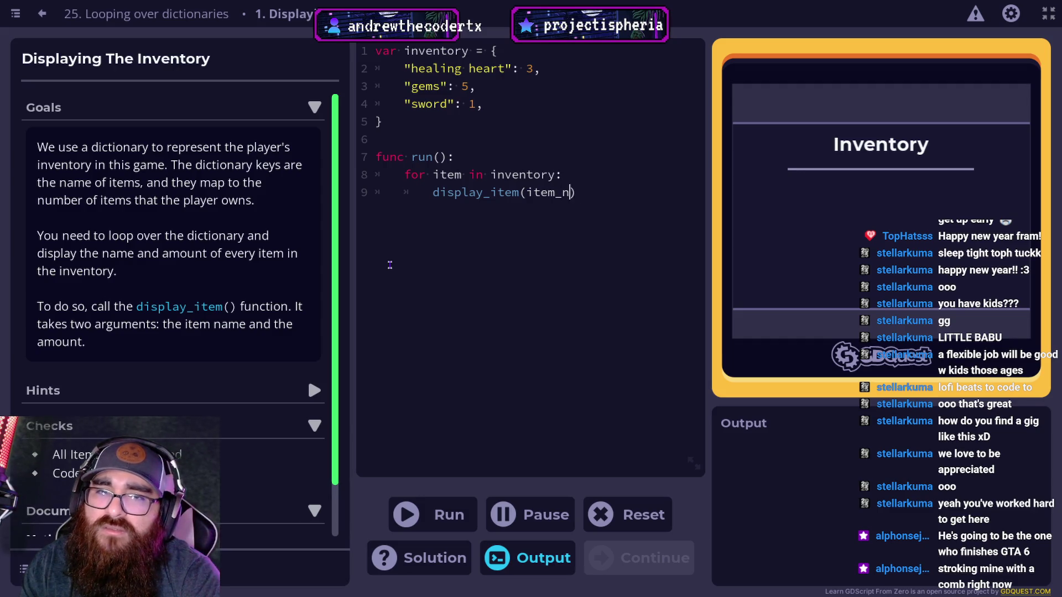
key(BackSpace)
key(BackSpace)
key(BackSpace)
text(item)
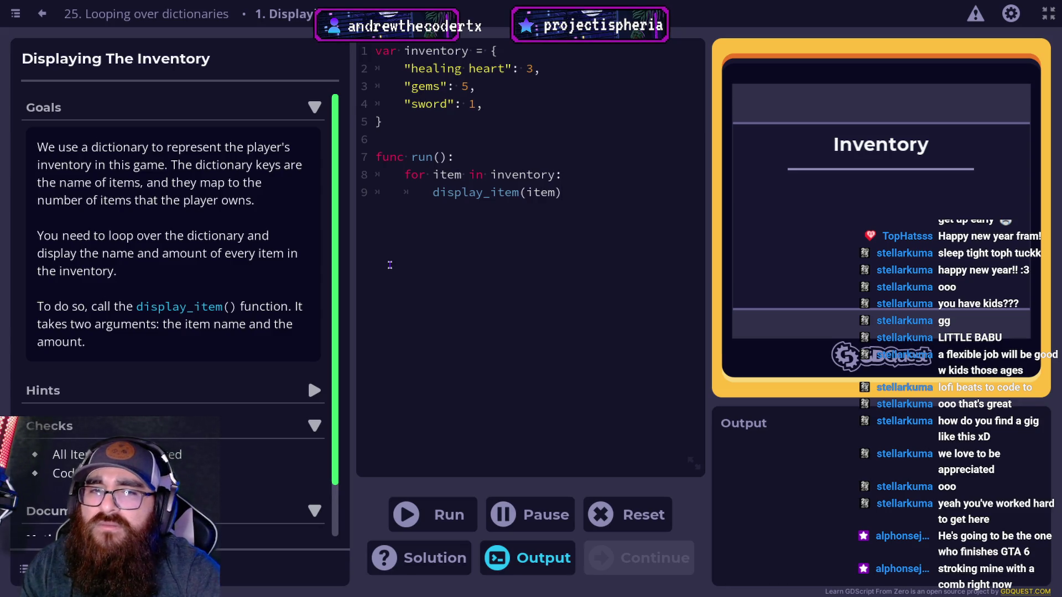
key(Escape)
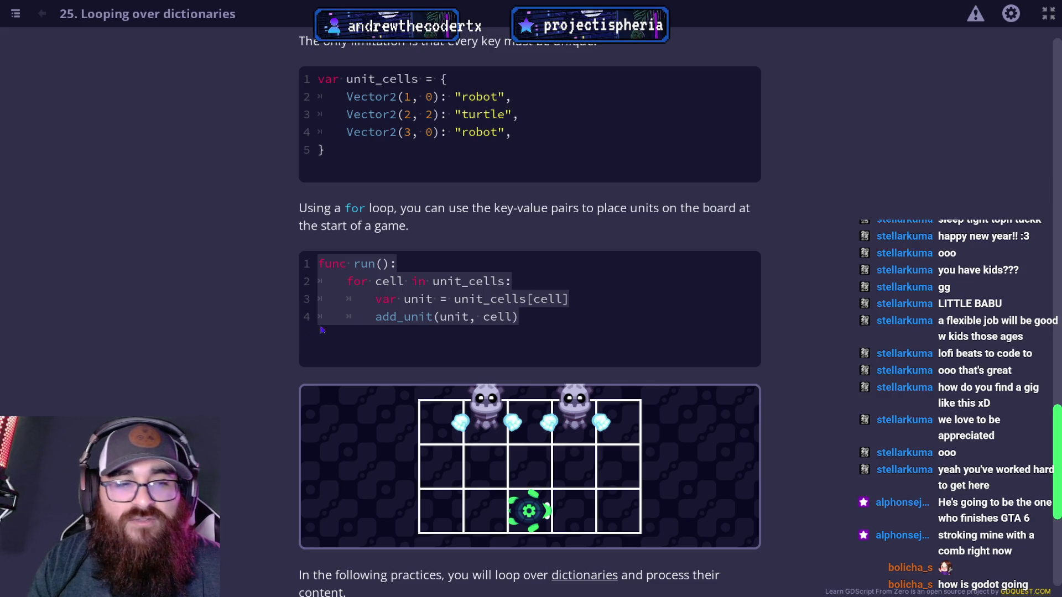
scroll(391, 355, down, 6)
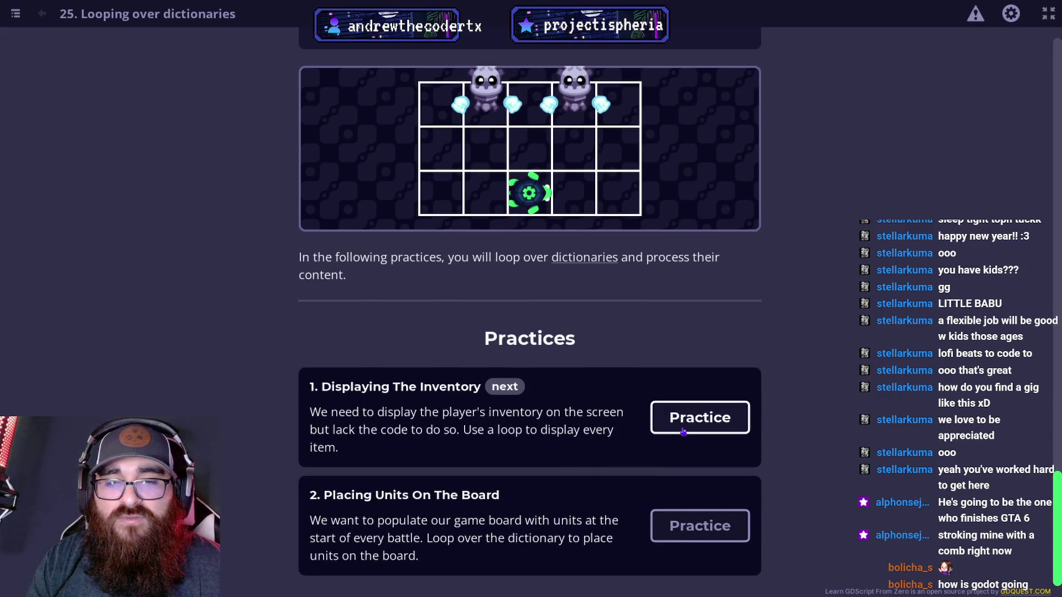
Step: Reopen the Displaying The Inventory practice and begin run()'s loop as 'for item_name in inventory'
click(683, 432)
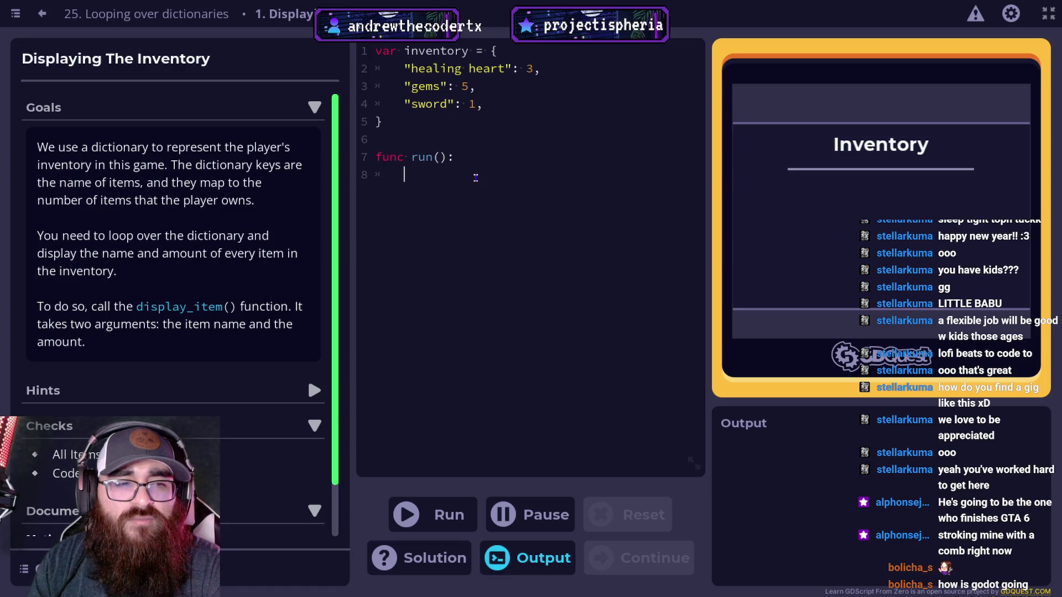
text(for)
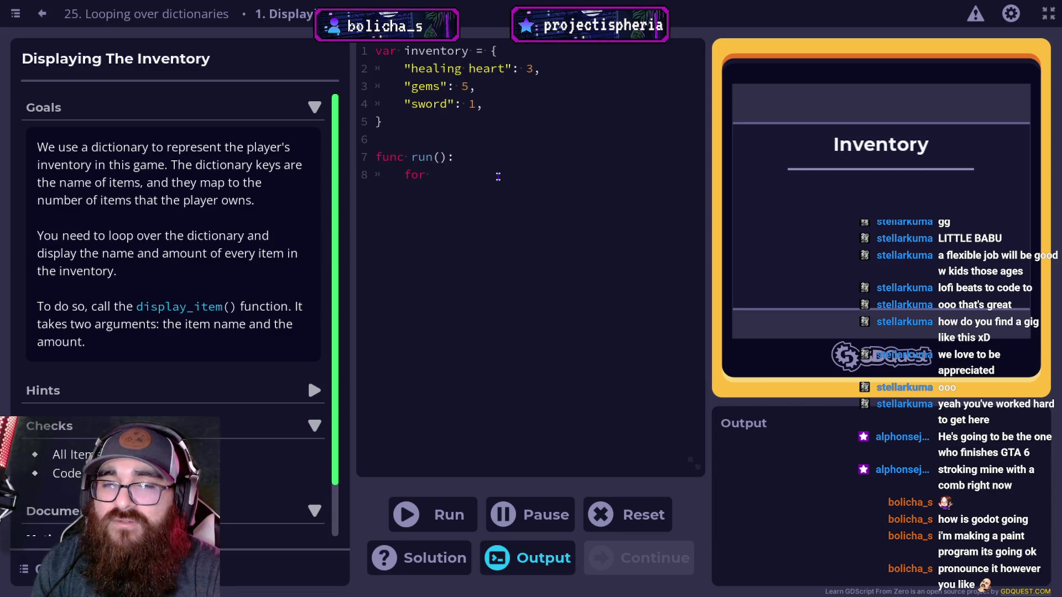
text(item_name )
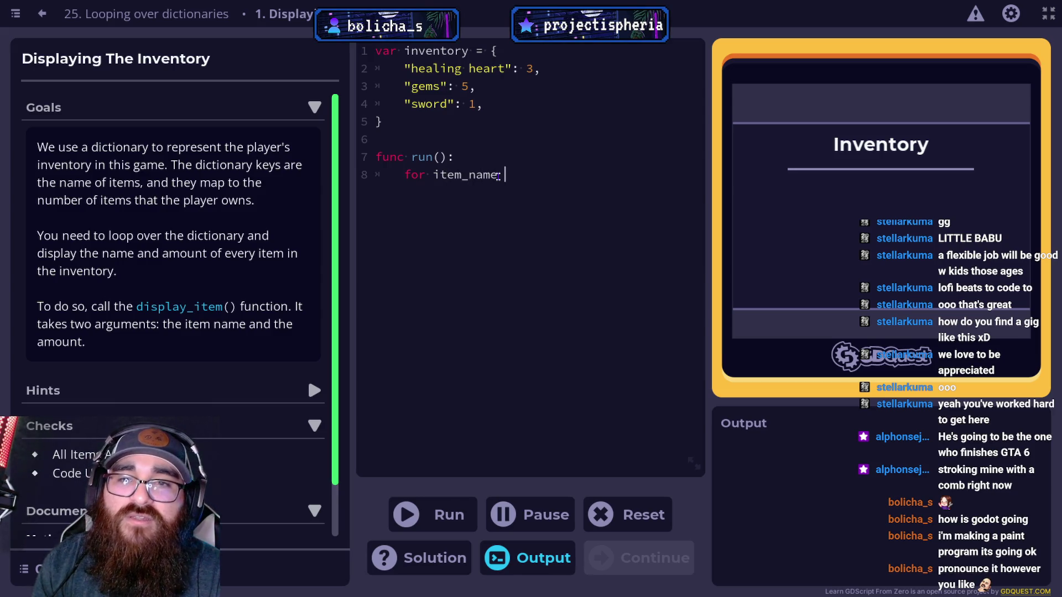
text(in inve)
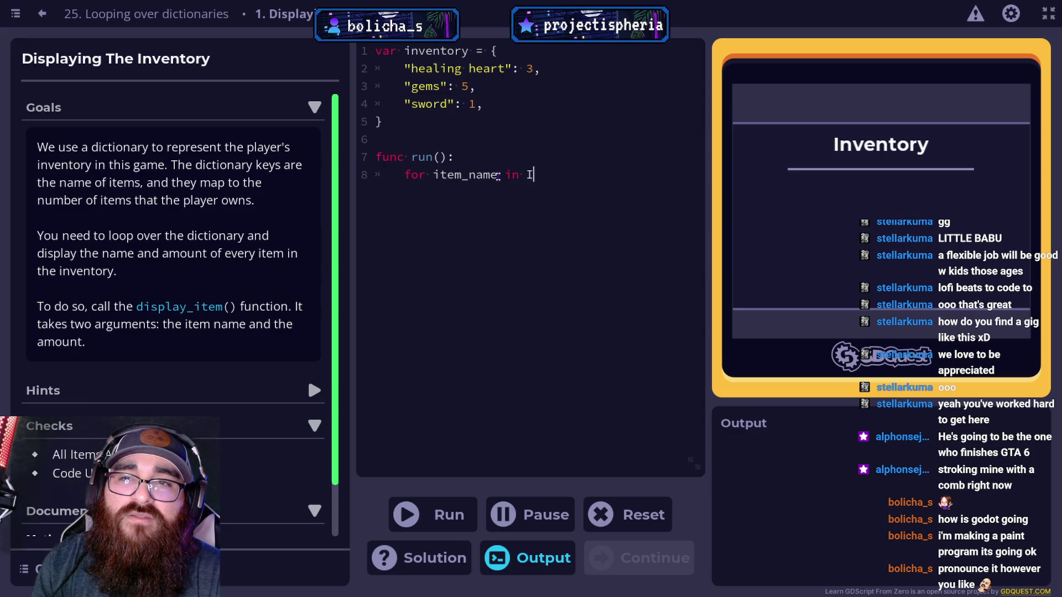
text(ntory)
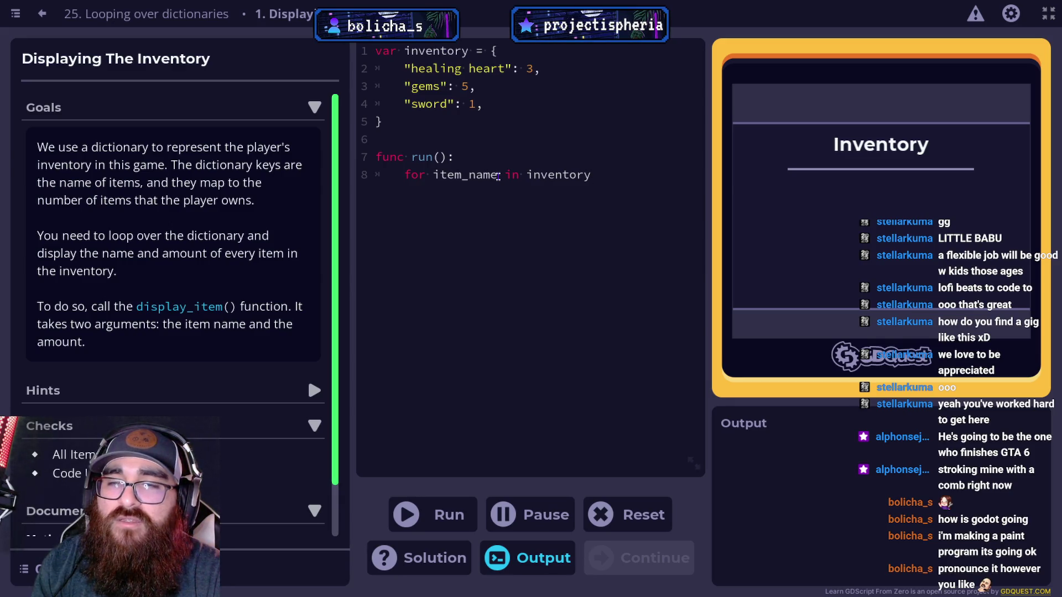
Step: End the loop header with a colon and call display_item(inventory[item_name], item_name) inside the loop body
text(:)
key(Return)
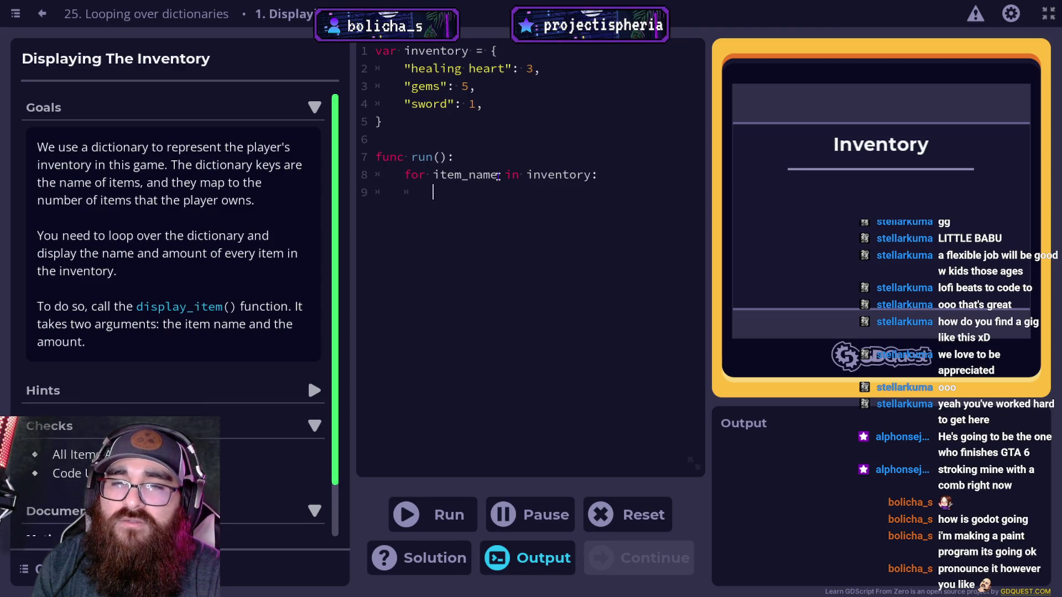
text(display)
key(BackSpace)
key(BackSpace)
key(BackSpace)
text(play)
key(BackSpace)
key(BackSpace)
key(BackSpace)
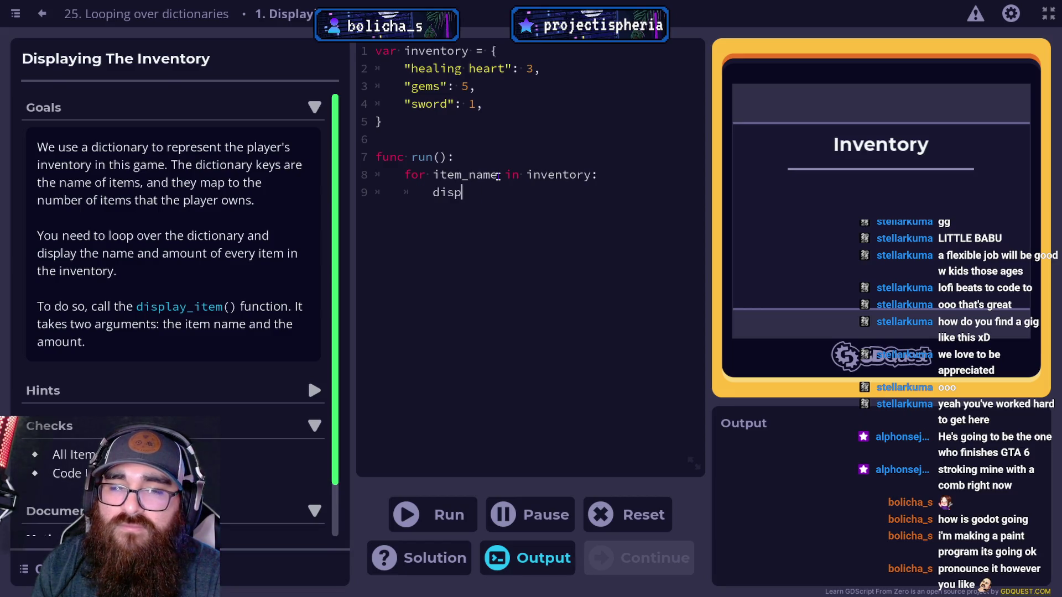
text(la)
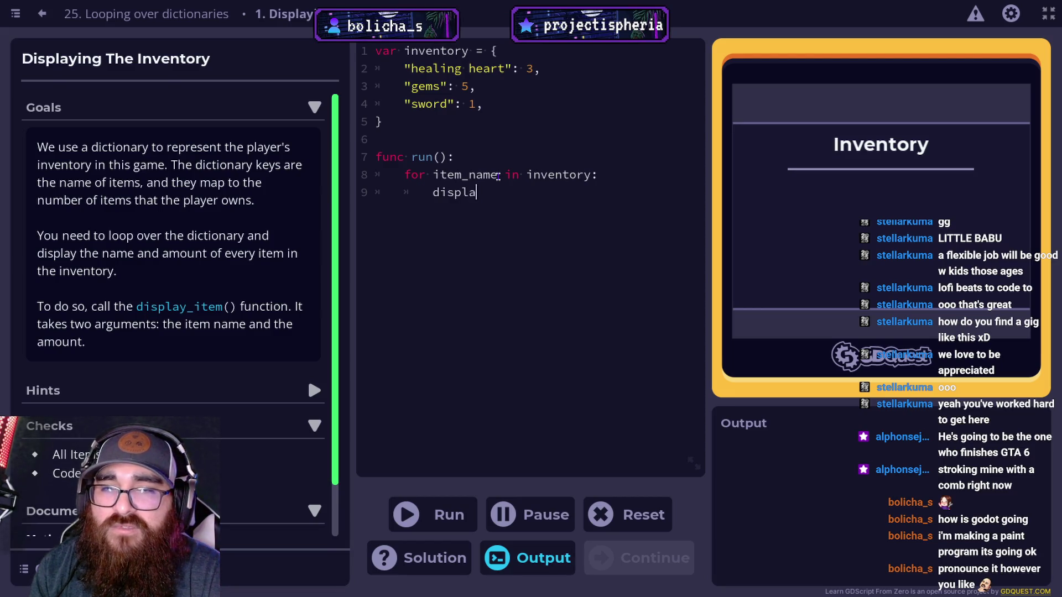
text(y_it)
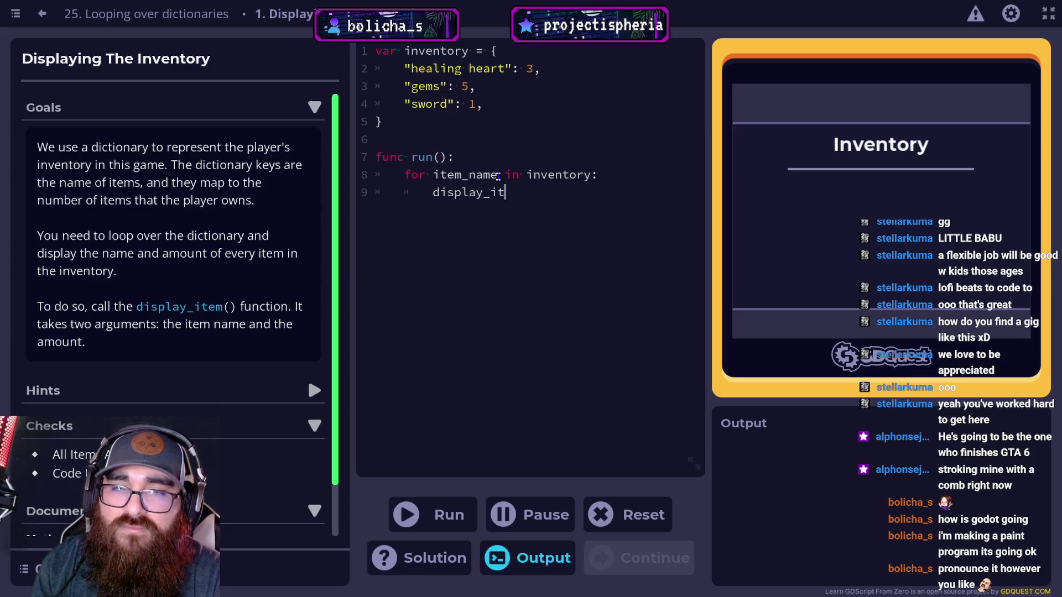
text(em()
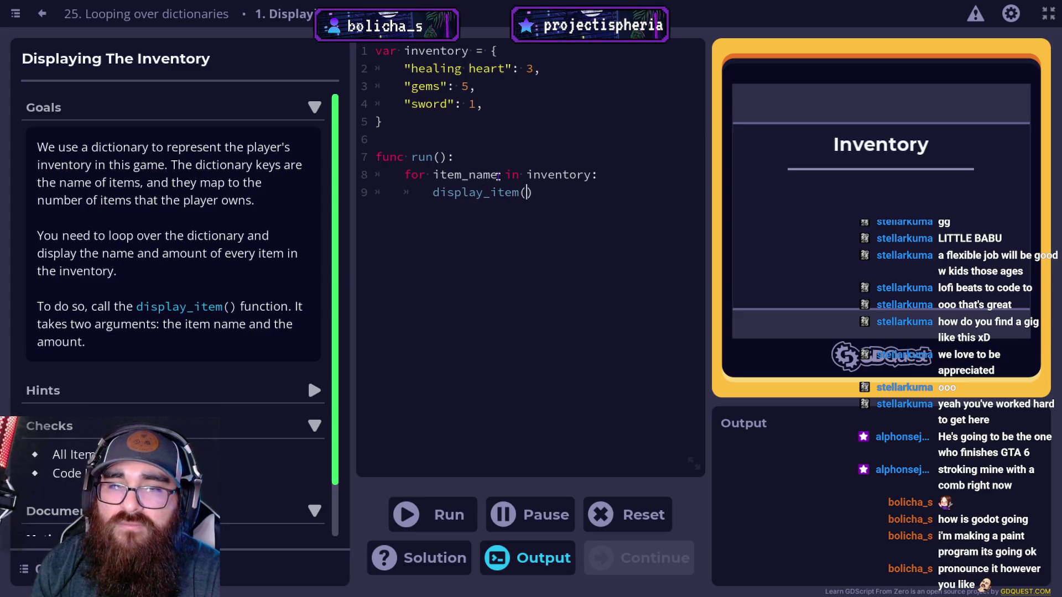
text(inventory()
key(BackSpace)
key(BackSpace)
text([item_name)
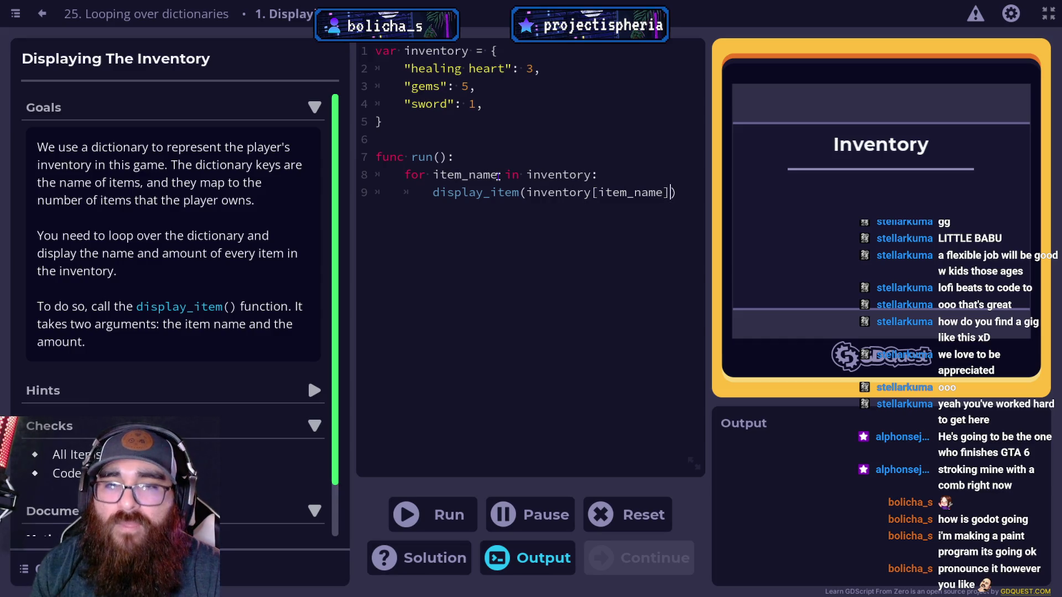
text(])
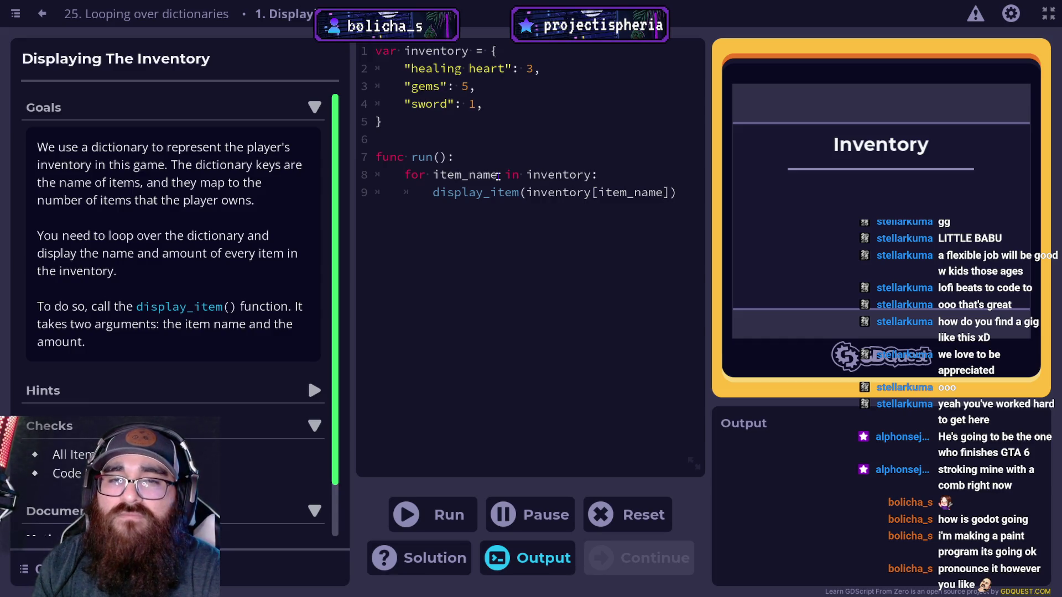
text(,)
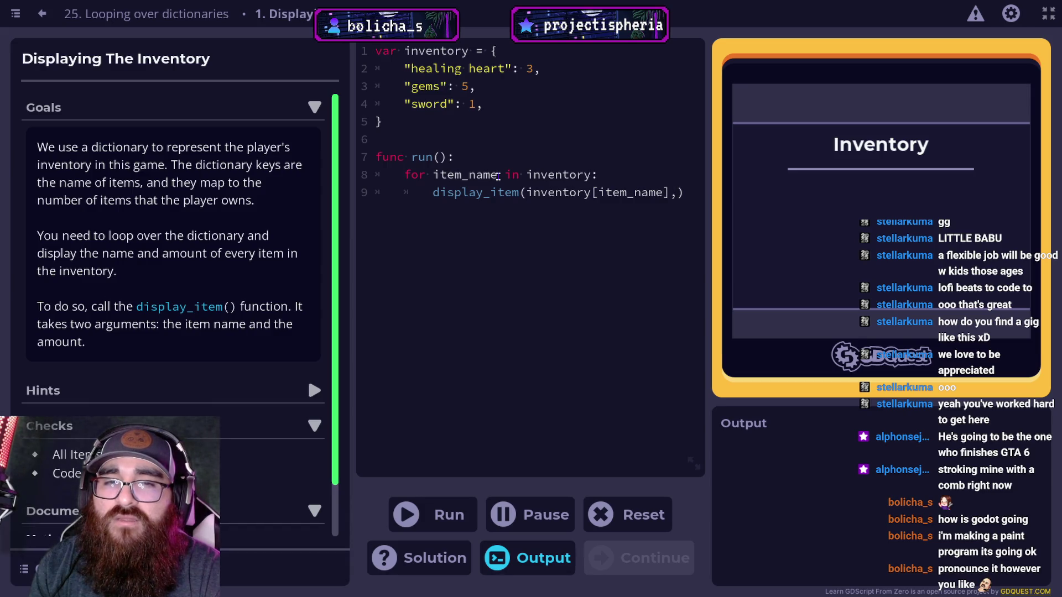
text( item_)
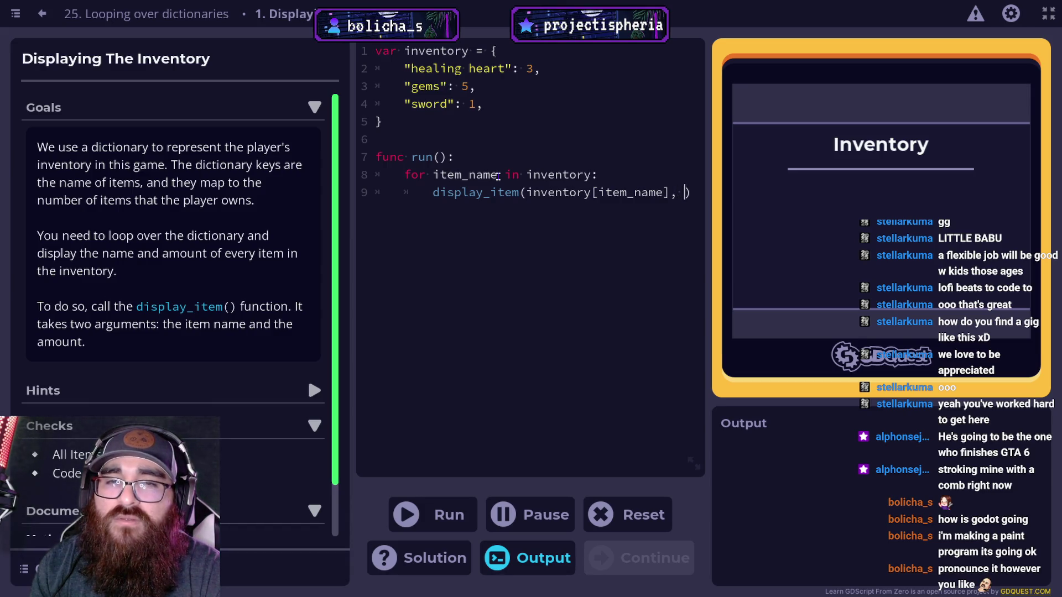
text(name))
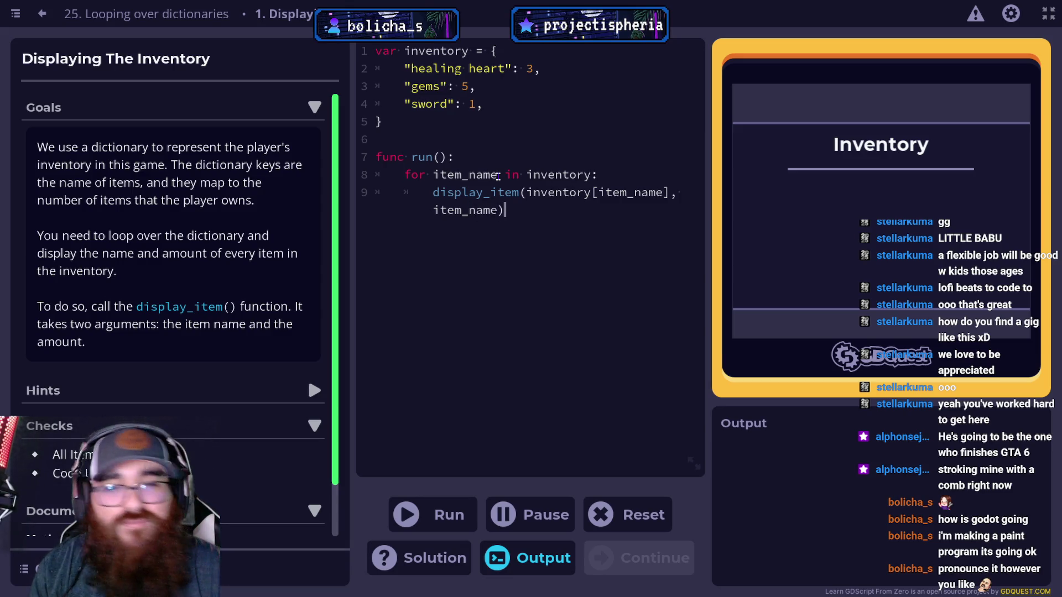
Step: Run the code, which fails the displayed-items check, then return to the lesson's inventory example
click(454, 506)
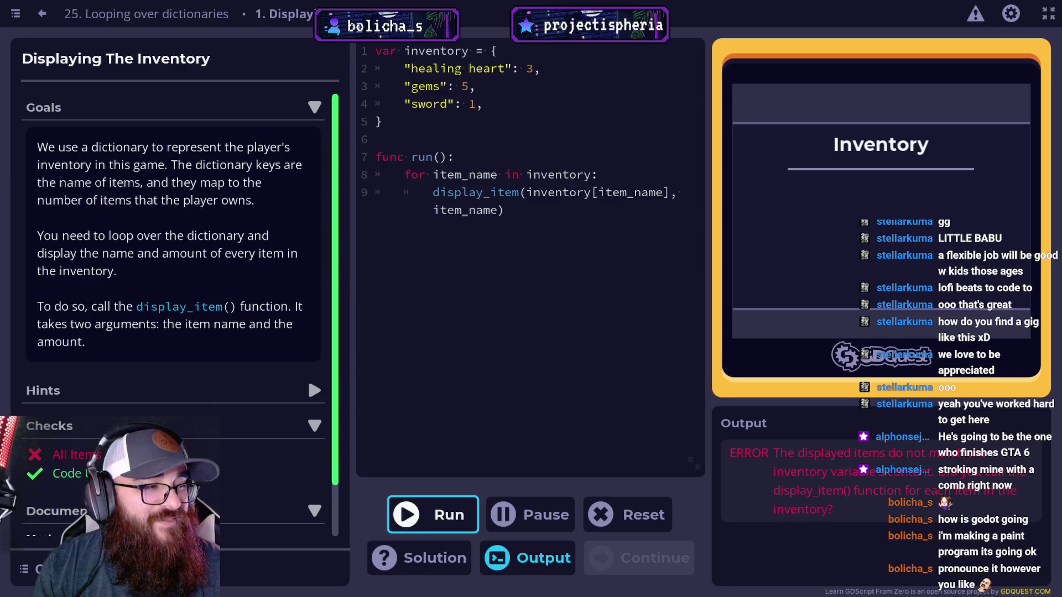
click(570, 206)
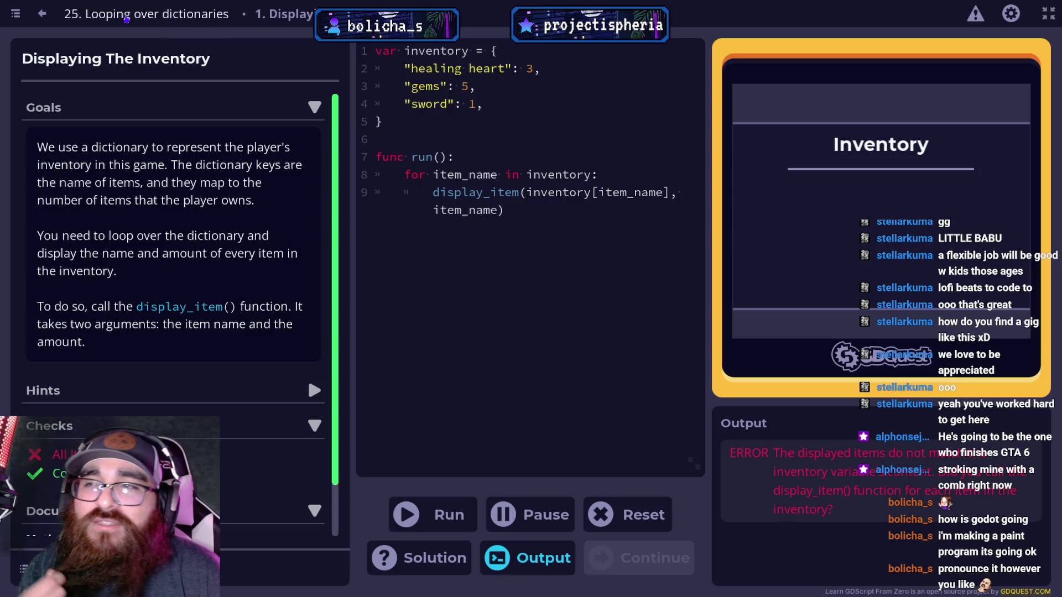
click(42, 13)
scroll(448, 223, up, 10)
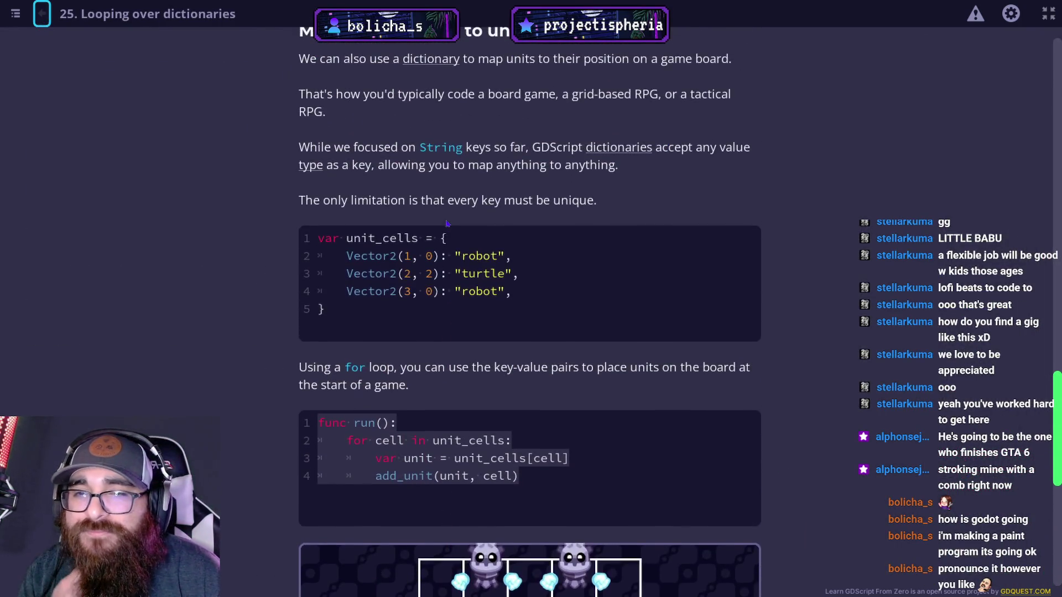
scroll(302, 278, up, 4)
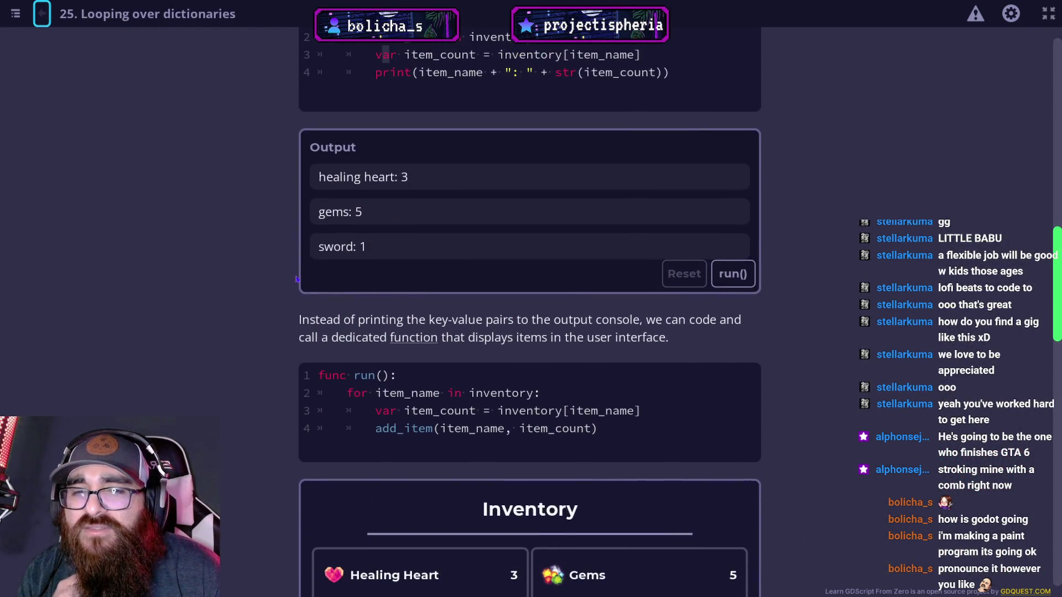
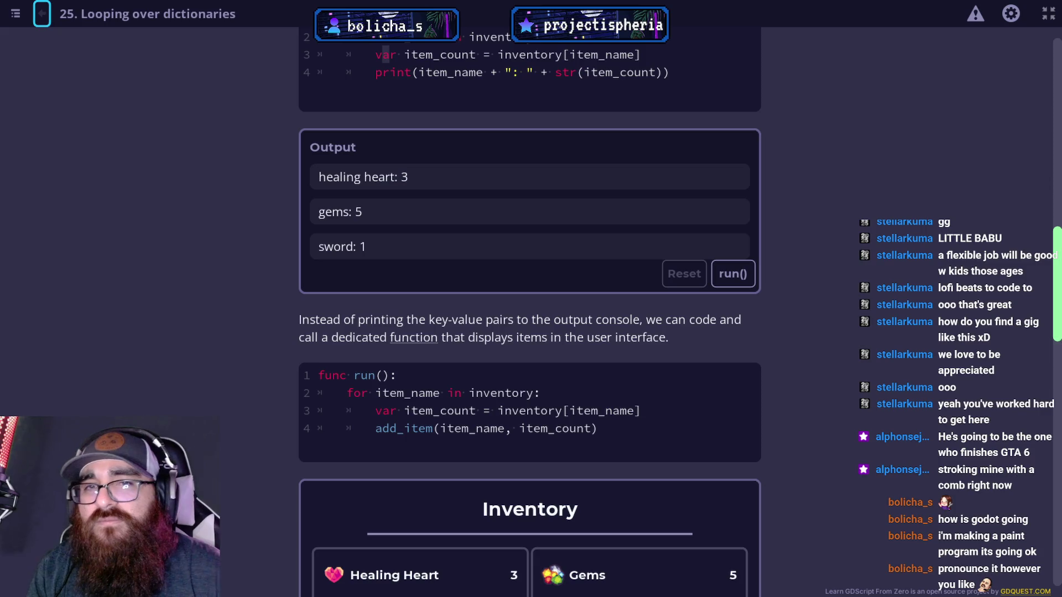
Step: Scroll the 'Looping over dictionaries' lesson to its practices and open 'Displaying The Inventory'
scroll(520, 501, up, 2)
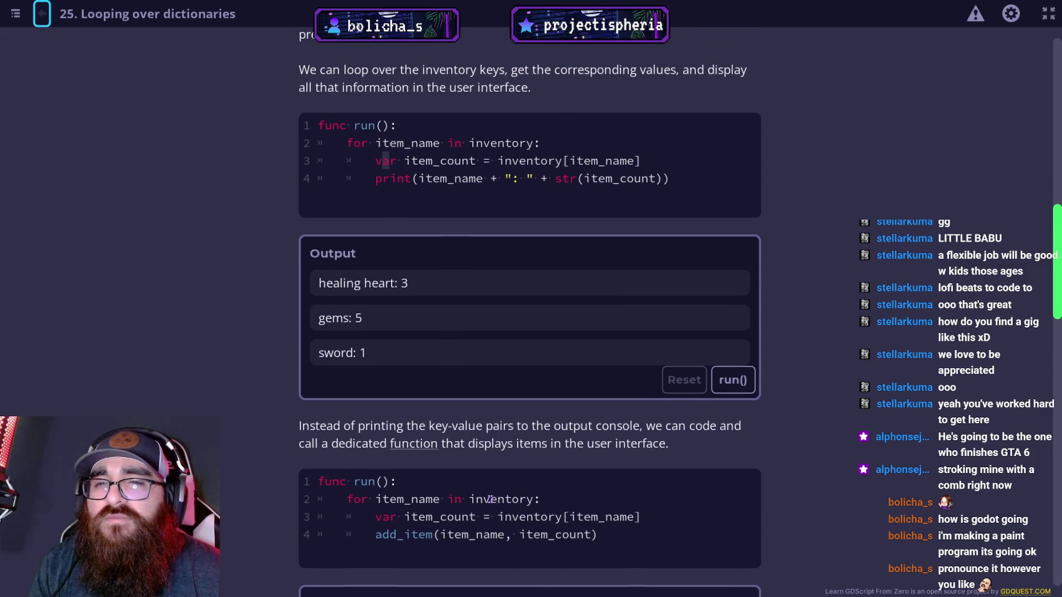
scroll(490, 500, up, 2)
scroll(498, 499, down, 3)
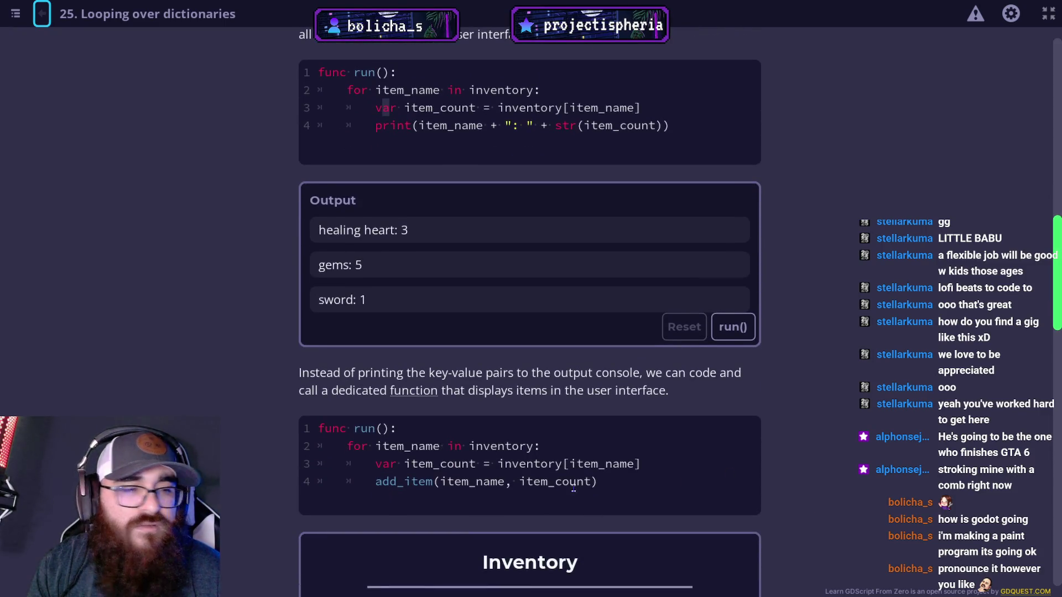
scroll(581, 489, down, 5)
scroll(504, 488, down, 17)
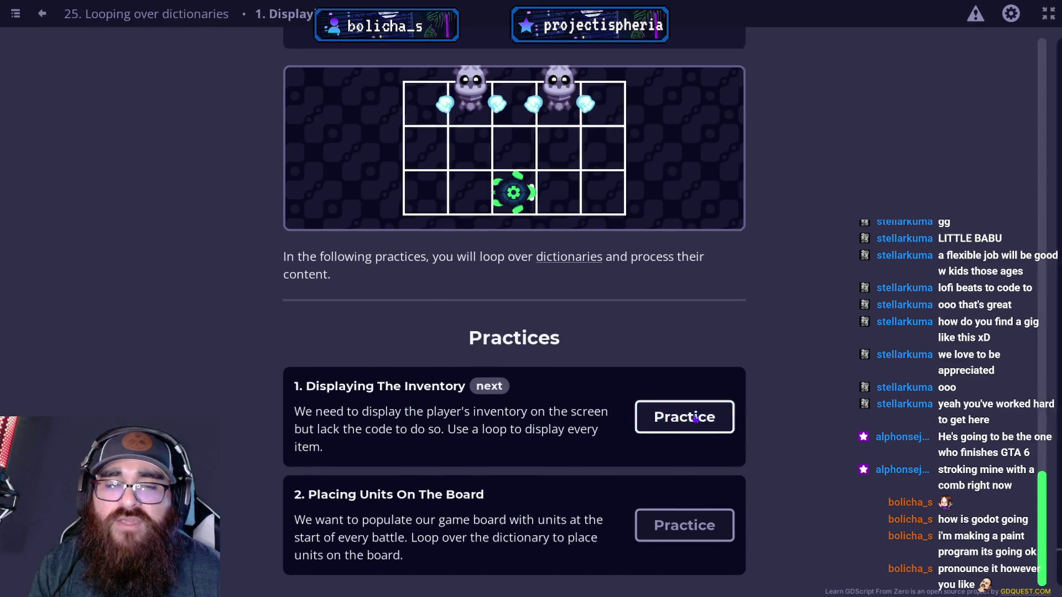
click(698, 418)
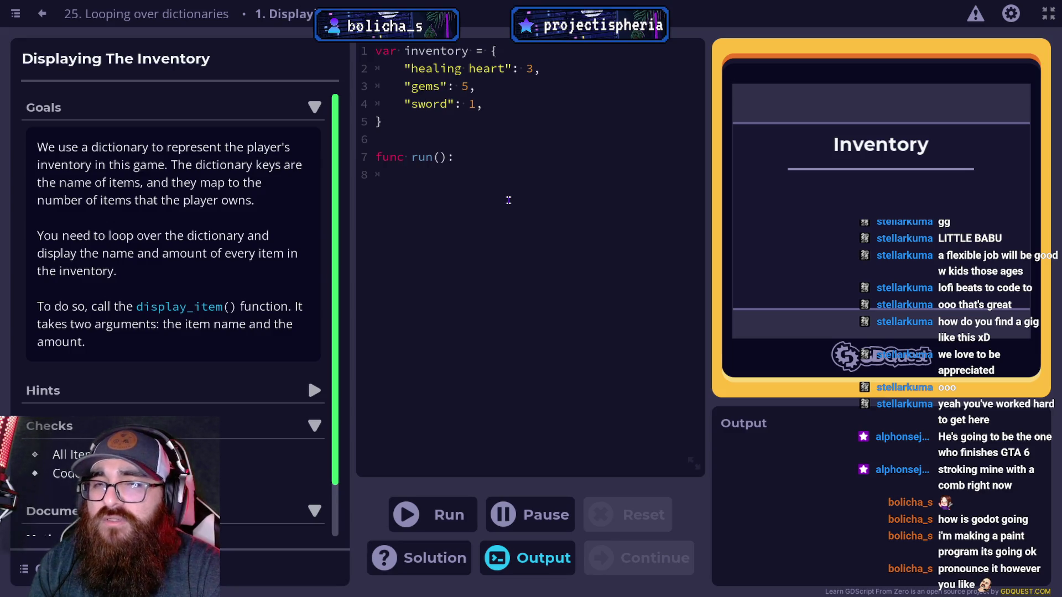
Step: Begin line 8 inside run() with the keyword 'for'
text(for)
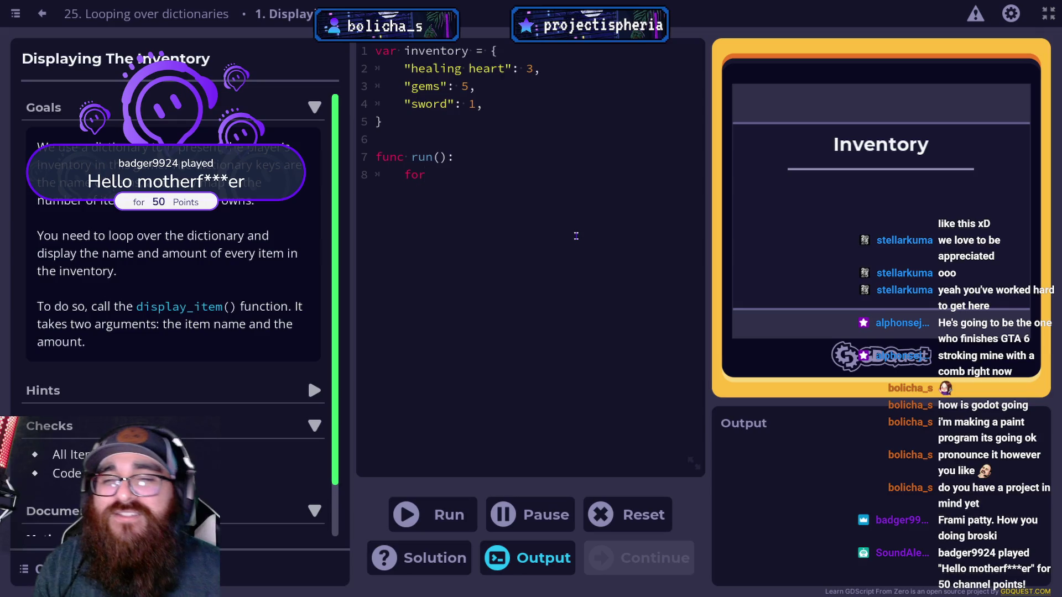
Step: Write the loop header 'for item in inventory:', renaming item_name to item
text(item_name )
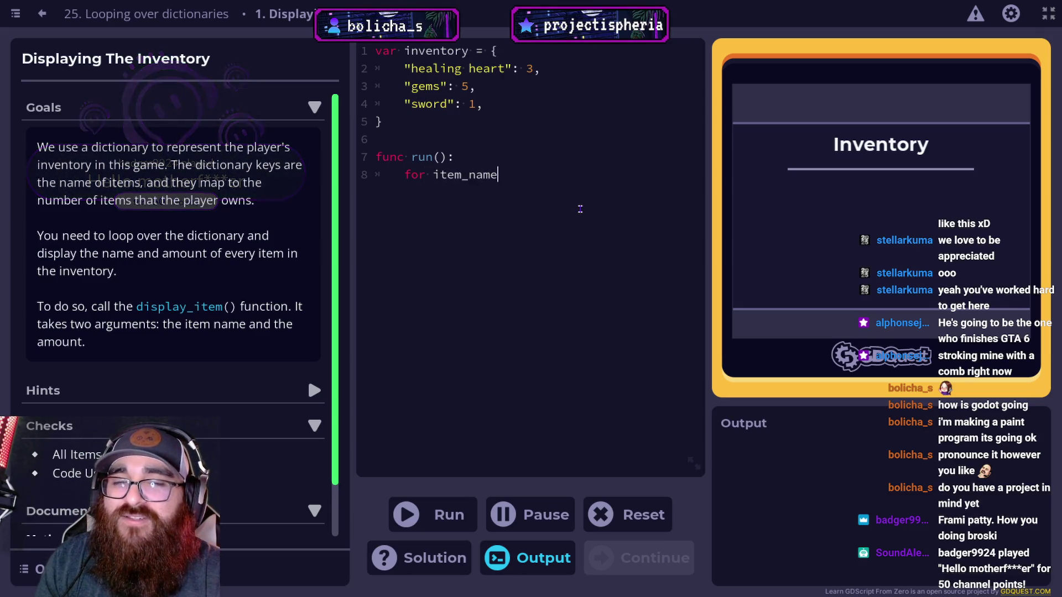
text(in in)
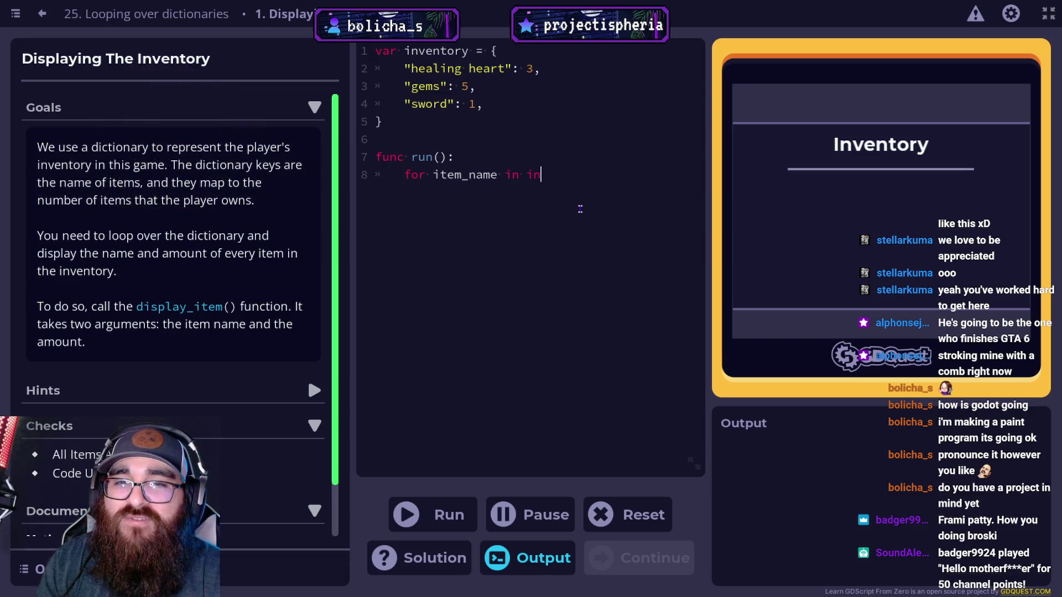
text(ventory:)
key(Return)
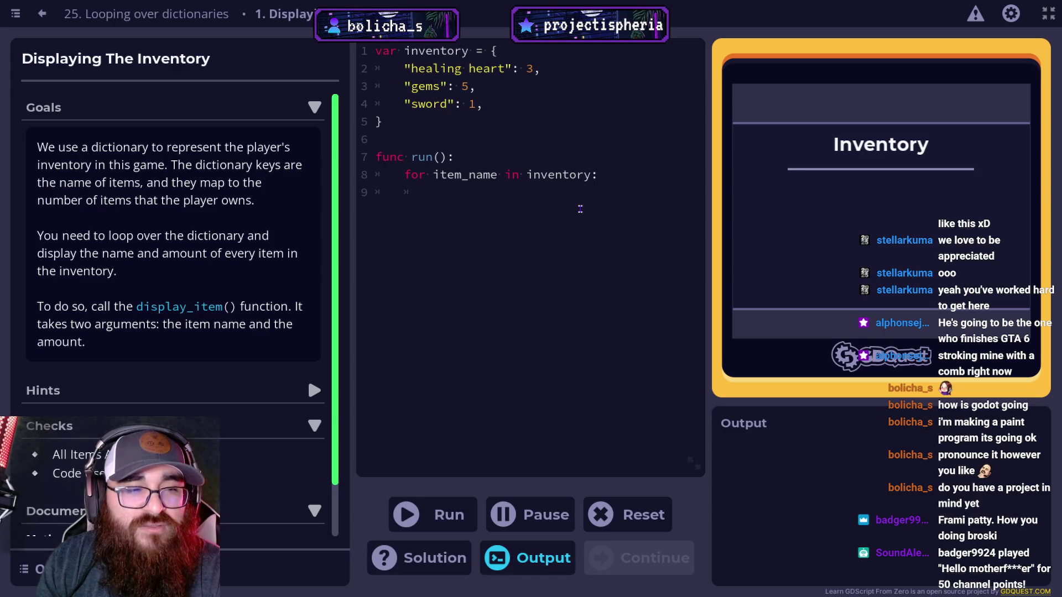
text(v)
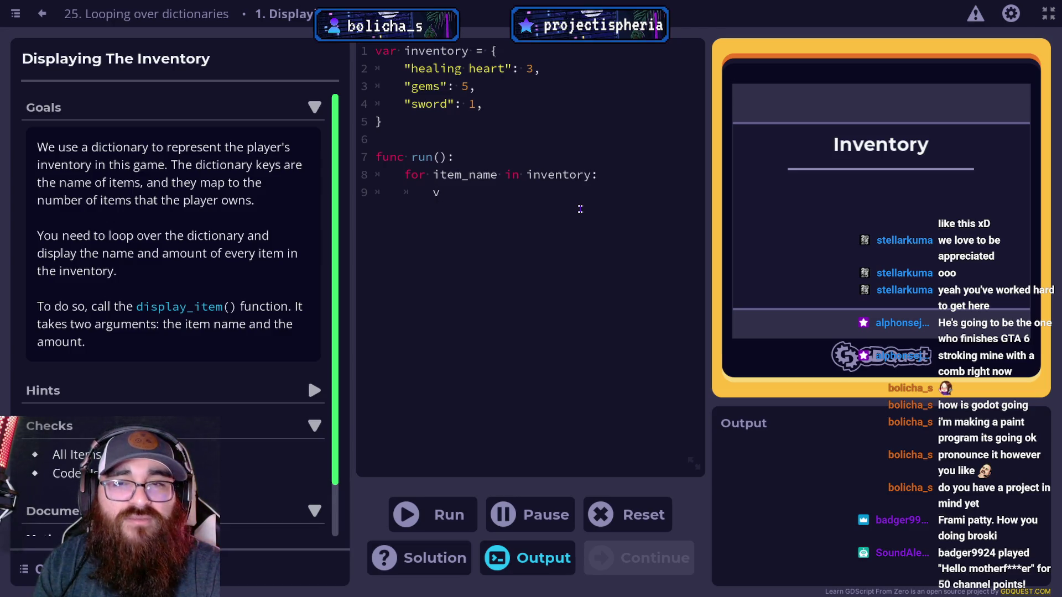
text(ar)
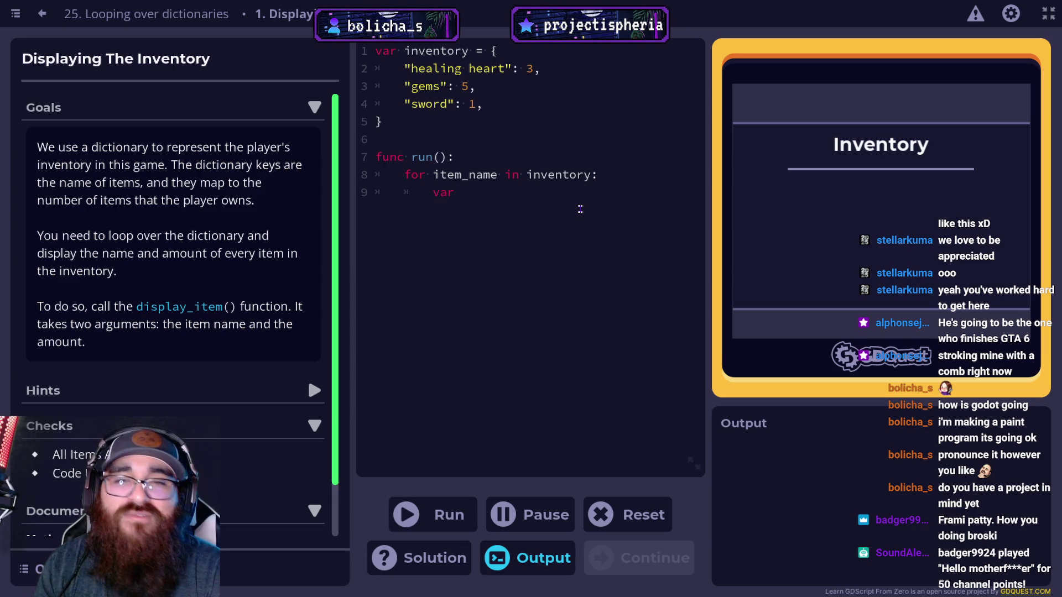
text( it)
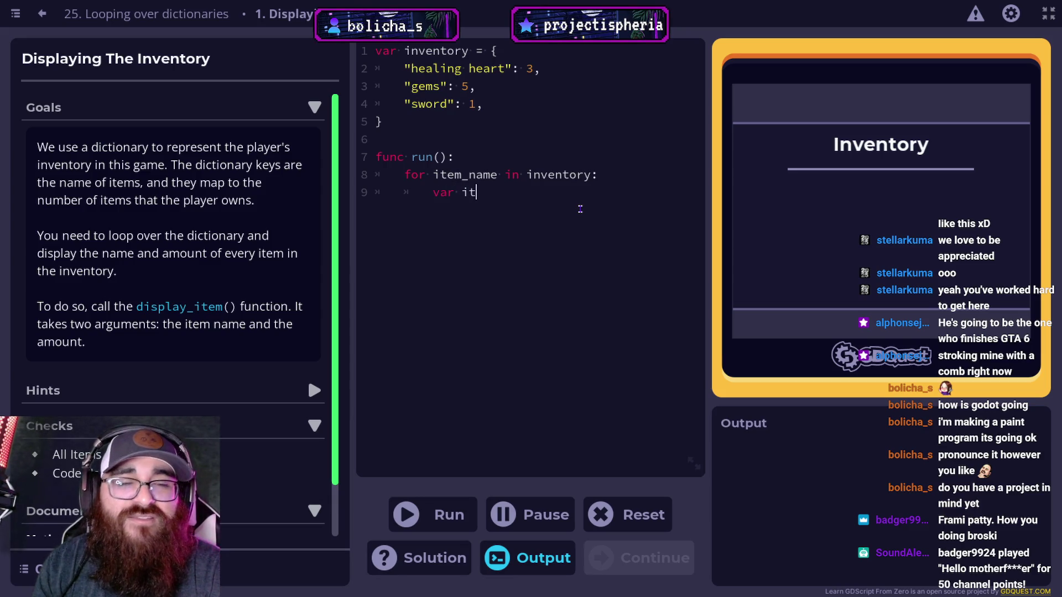
text(em_)
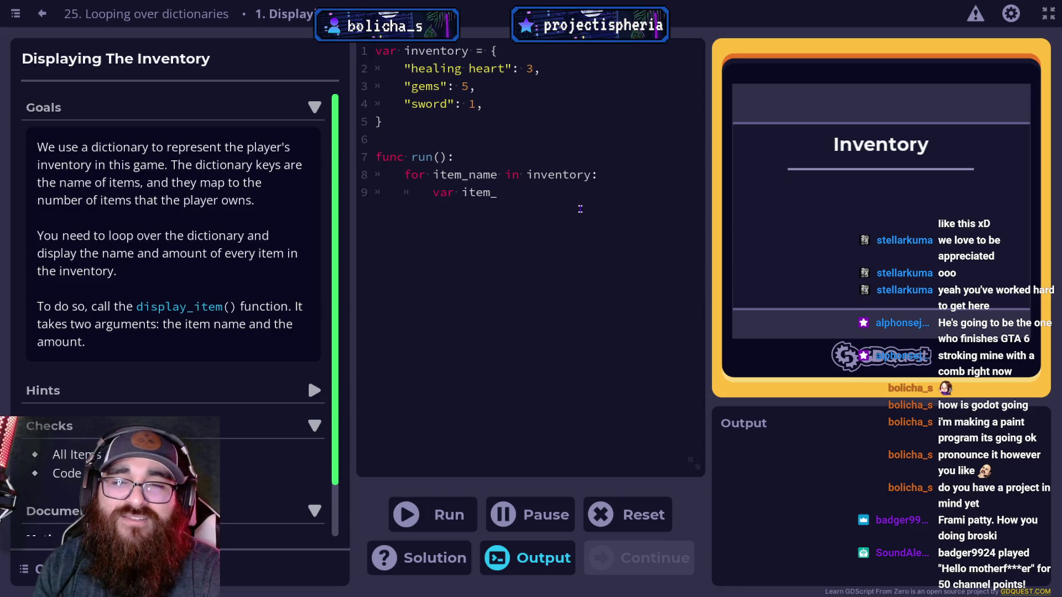
text(count)
key(BackSpace)
key(BackSpace)
key(BackSpace)
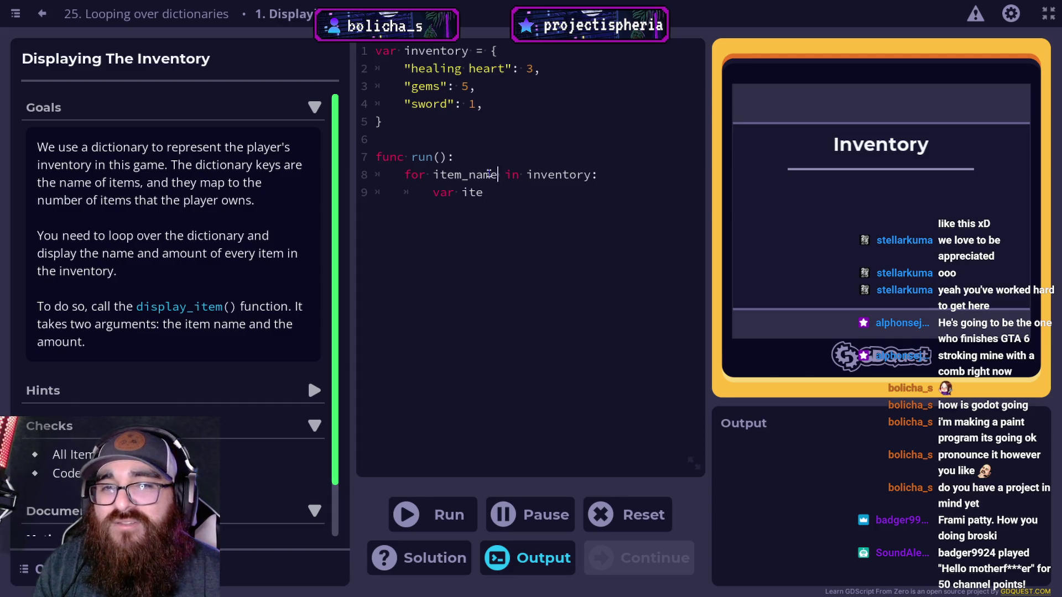
double_click(440, 174)
text(item)
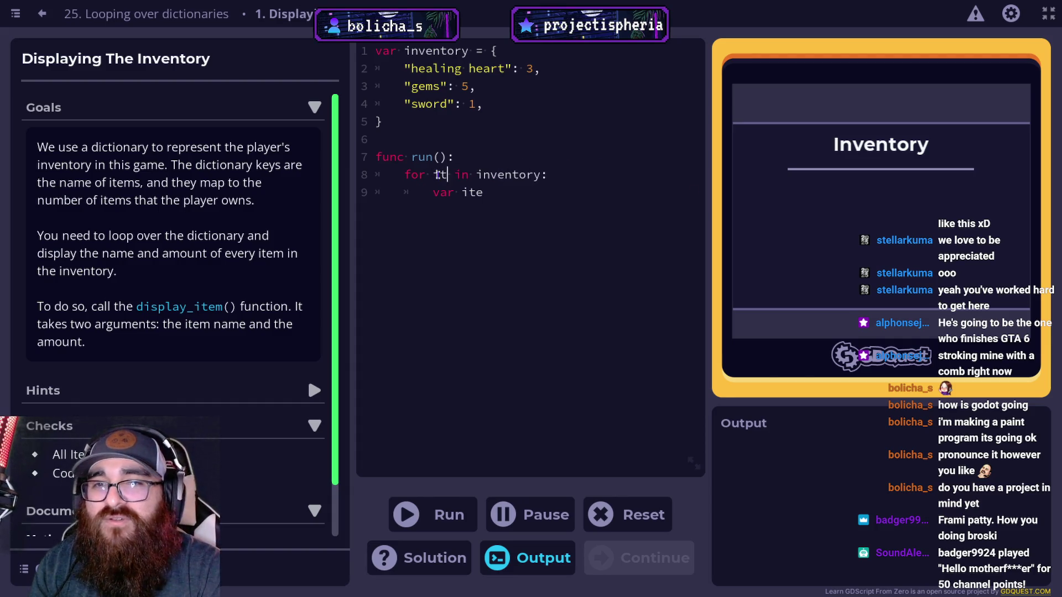
Step: Declare 'var amnt = inventory[item]' as the first line of the loop body
double_click(475, 194)
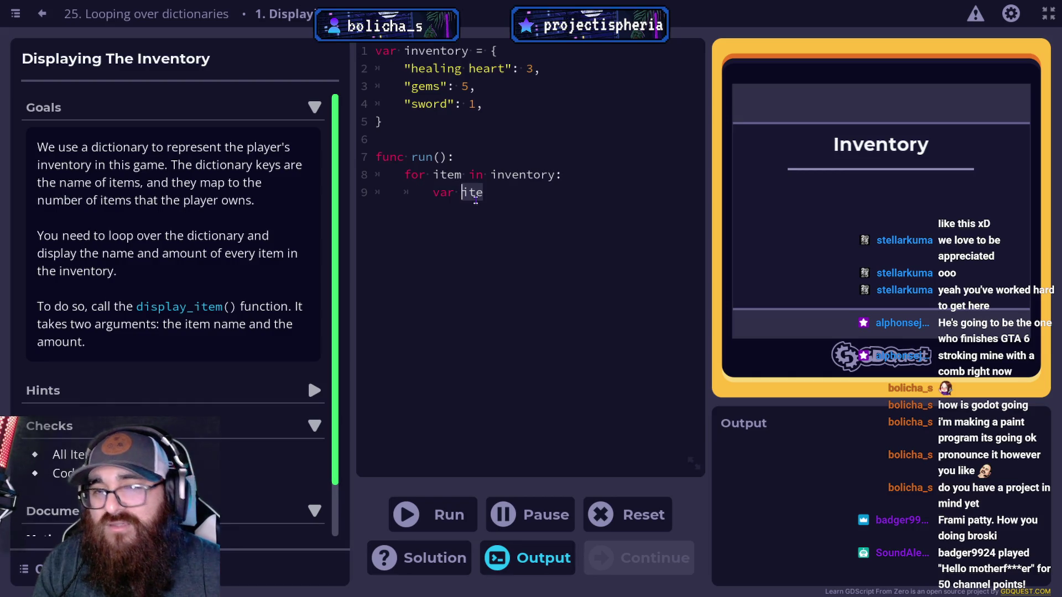
text(count)
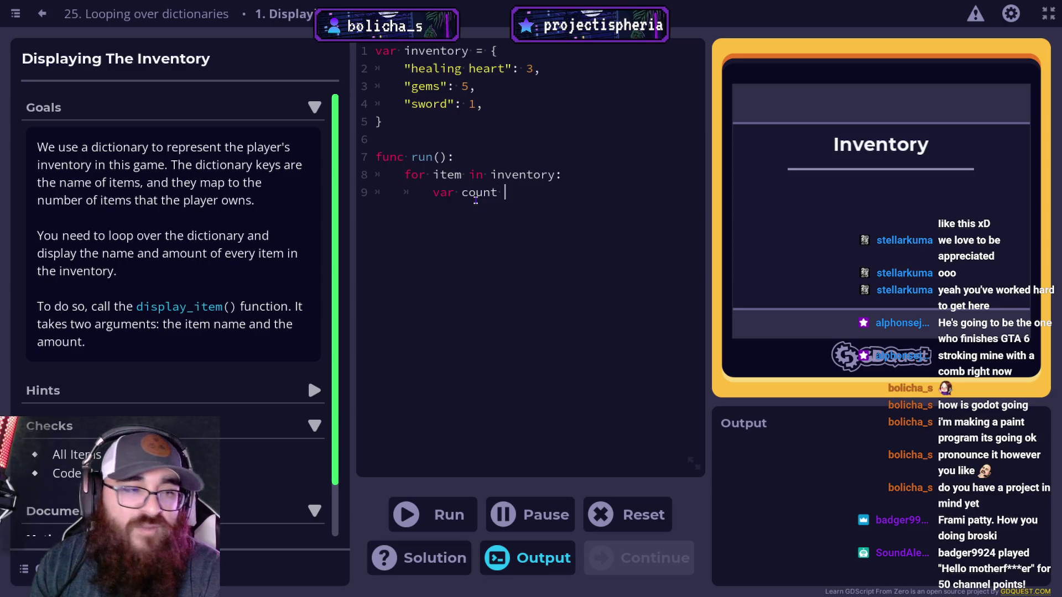
key(BackSpace)
key(BackSpace)
key(BackSpace)
text(amout)
key(BackSpace)
key(BackSpace)
key(BackSpace)
text(nt)
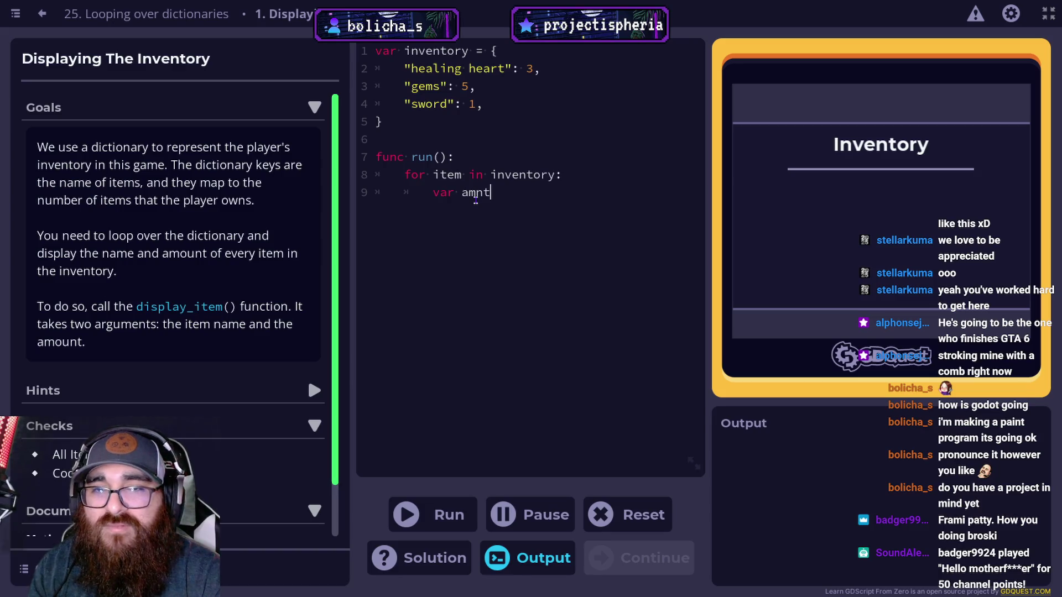
text( = )
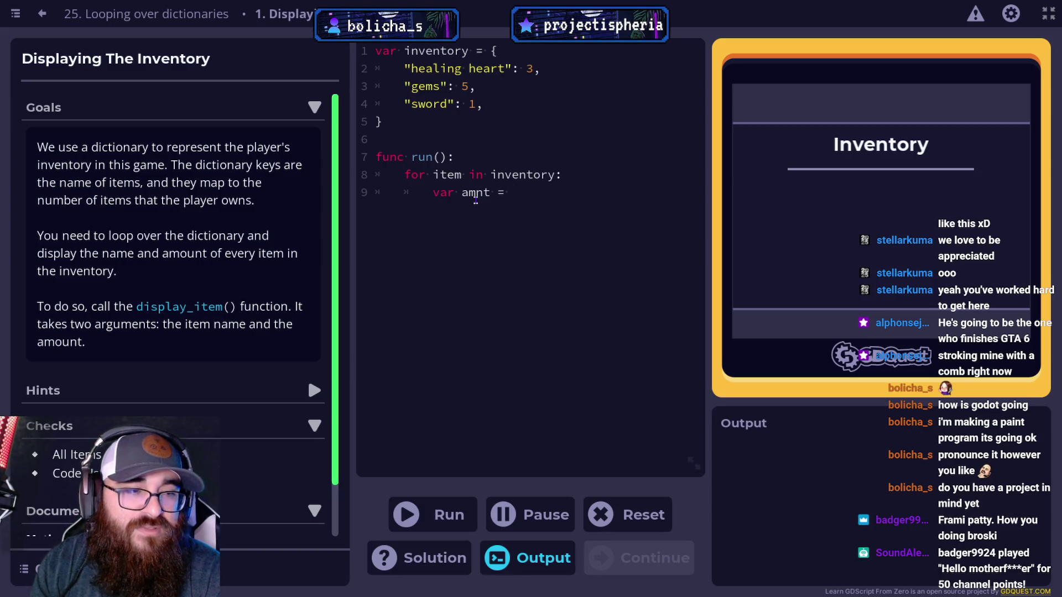
text(inv)
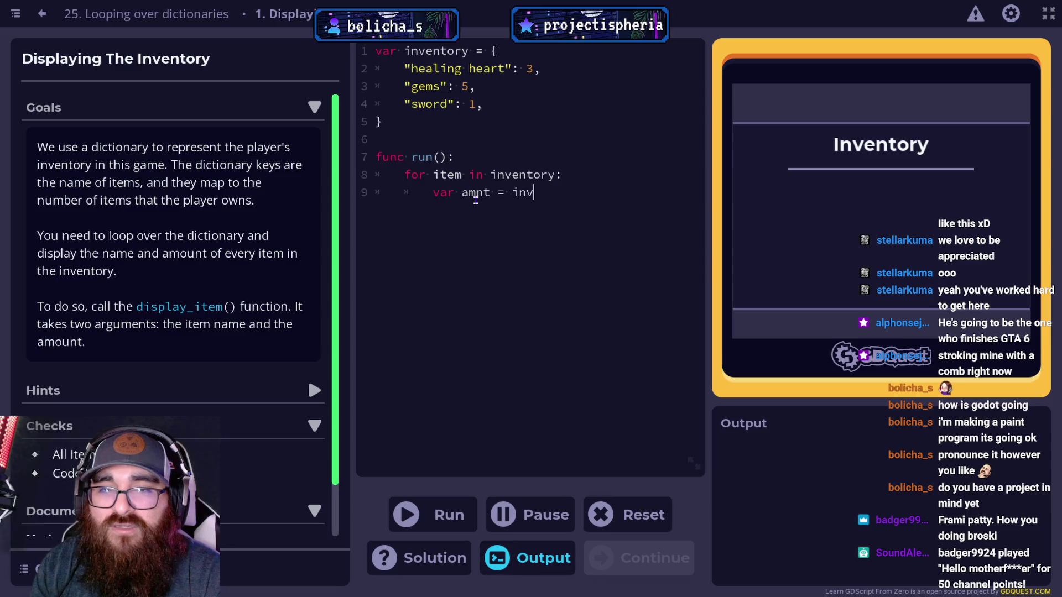
text(entory[it)
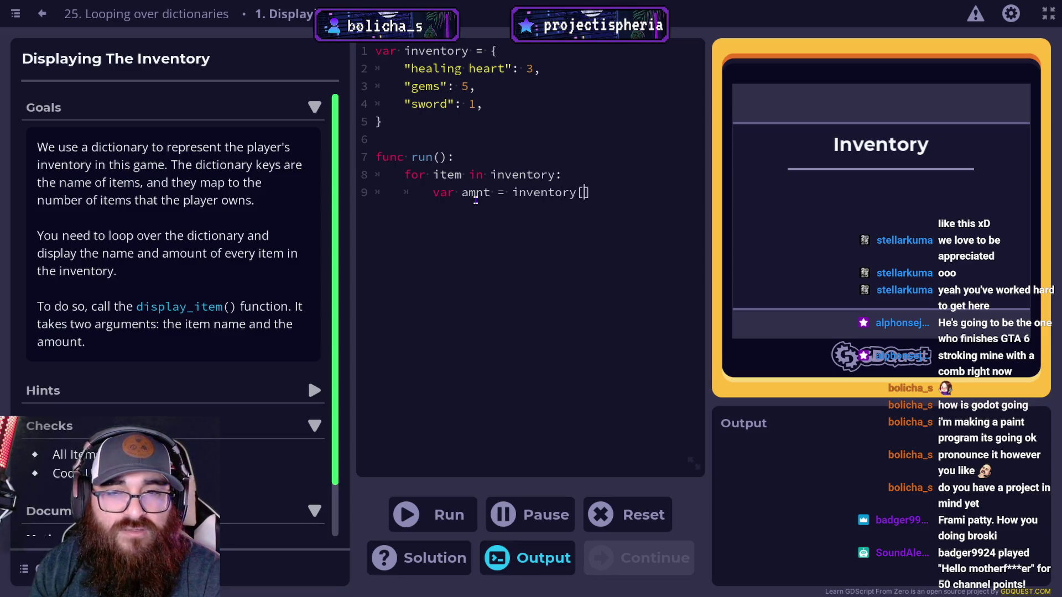
text(em)
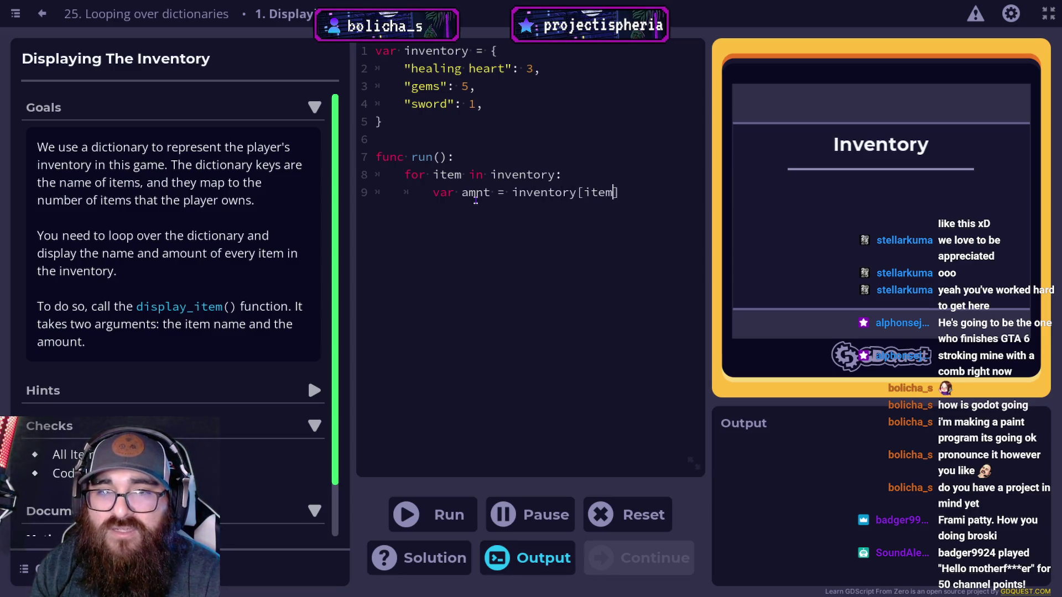
Step: Call display_item(item,amnt) inside the loop and run the solution
key(Return)
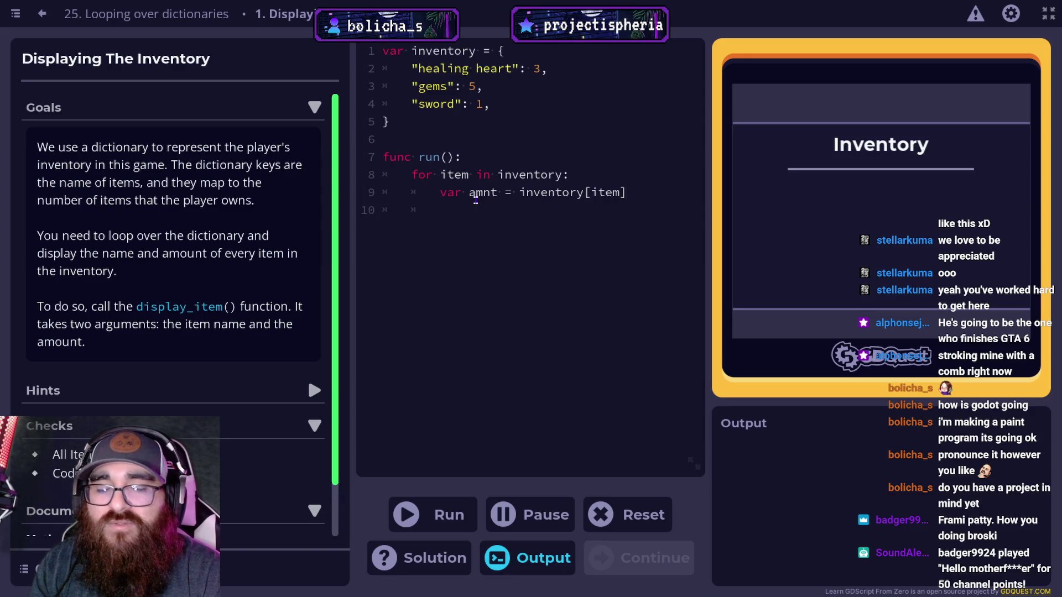
text(display)
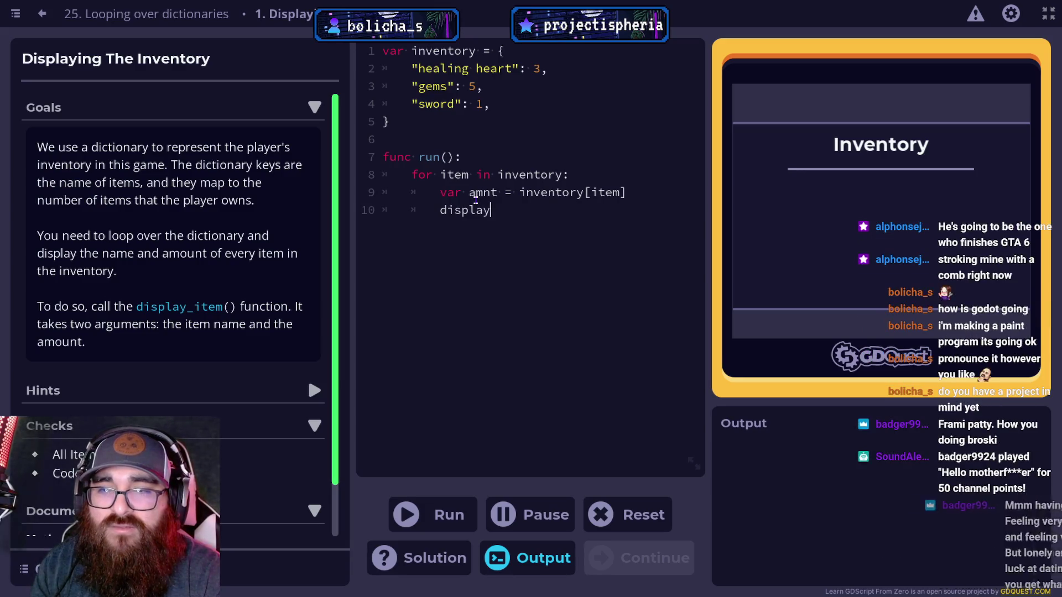
text(_item()
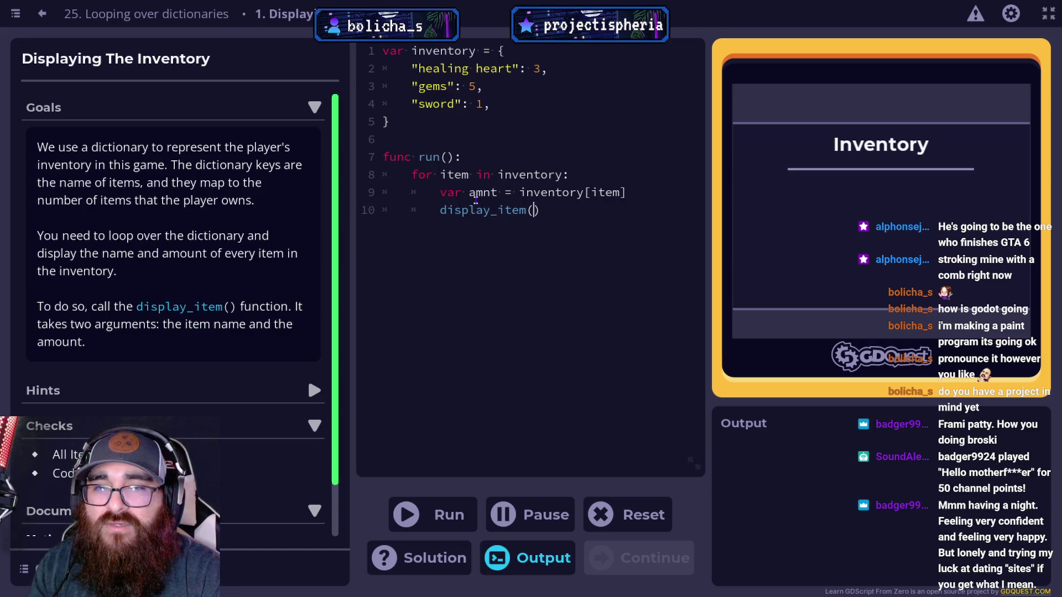
text(item,)
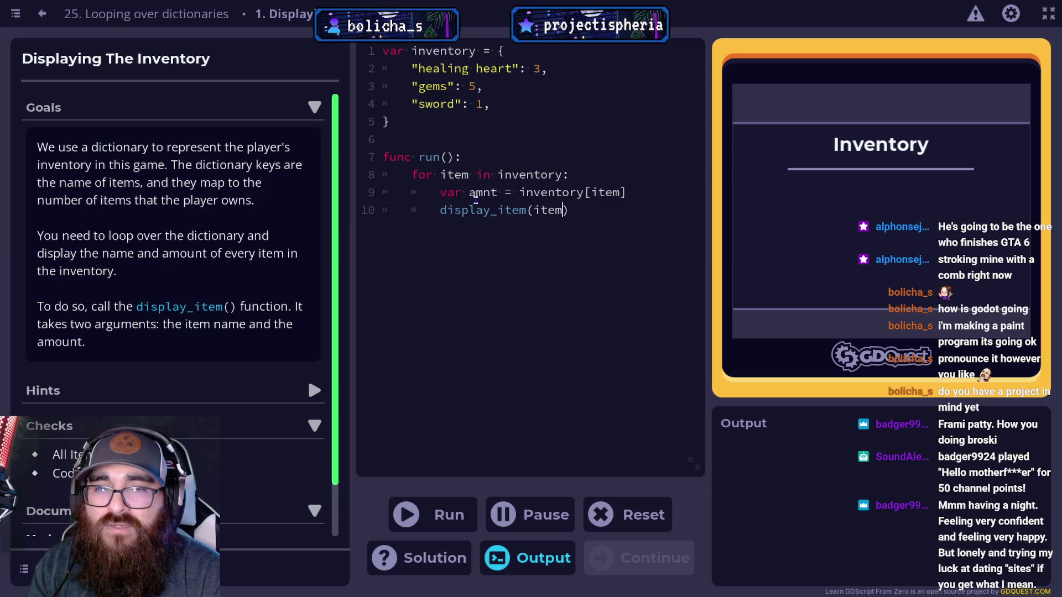
text(amnt)
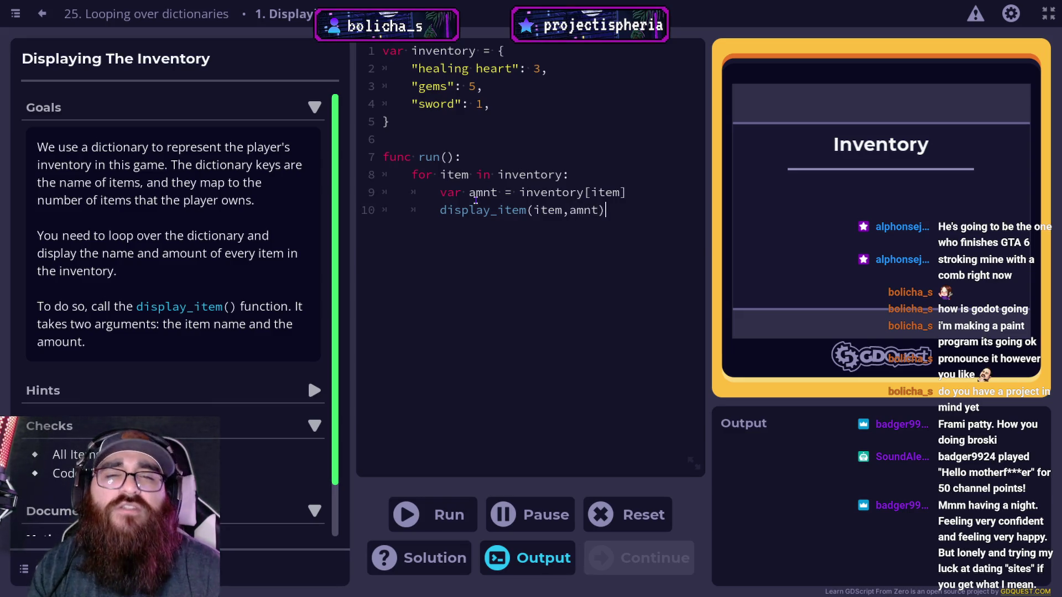
click(432, 508)
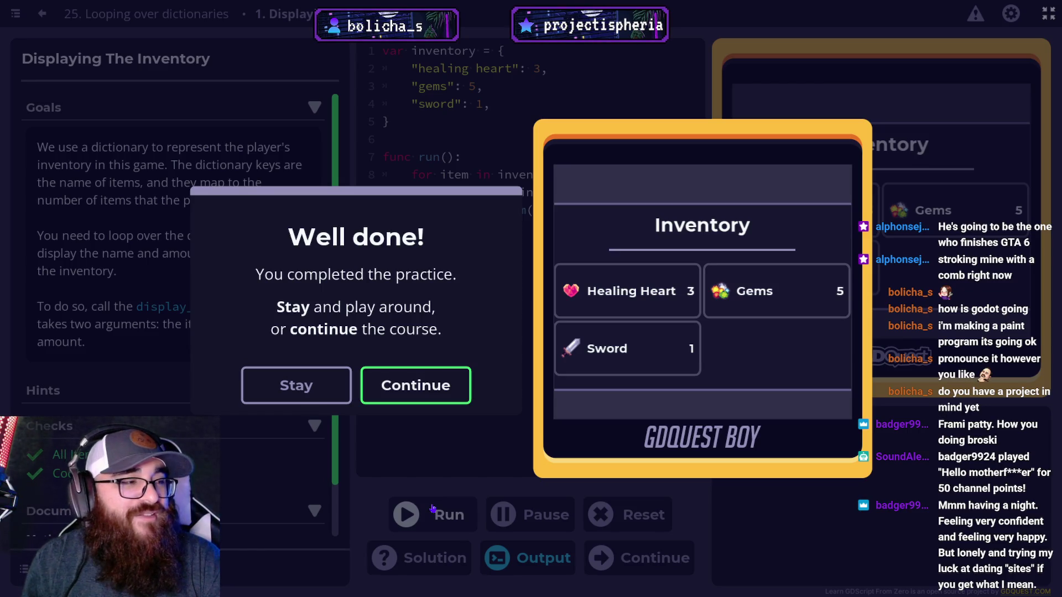
Step: Continue from the 'Well done!' dialog to the 'Placing Units On The Board' practice
click(433, 391)
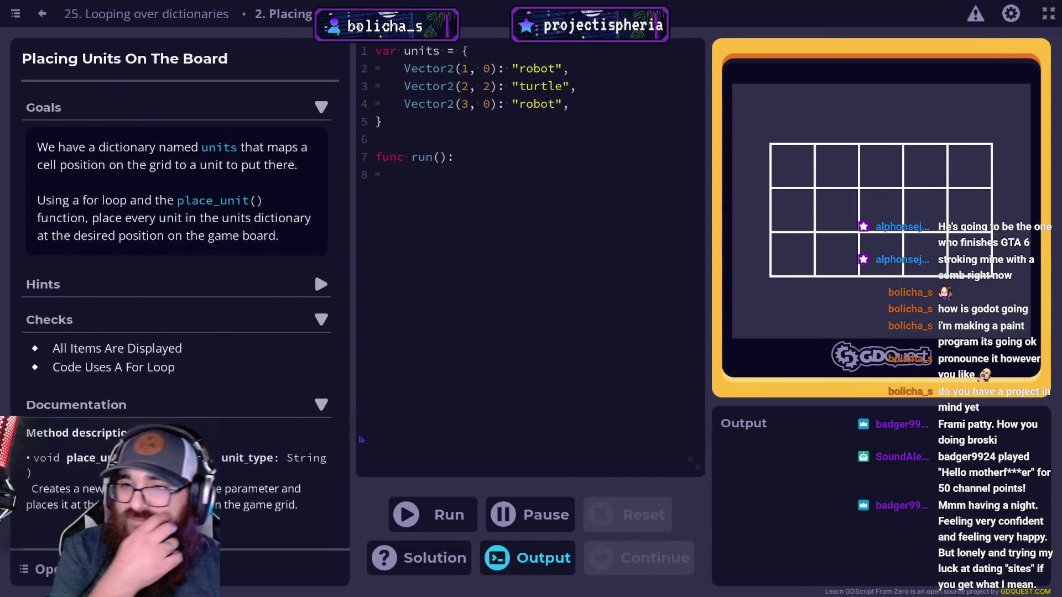